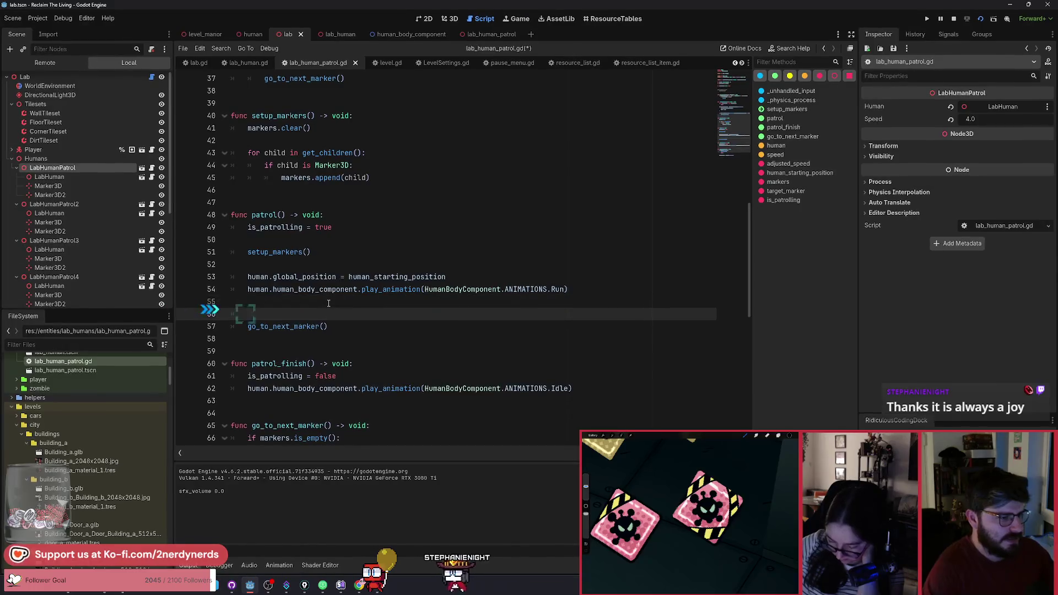
- Paste a random 0–1 second timer await above go_to_next_marker() and run the game to test it
type("await get_tree().create_timer(randf_range(0, 1.0)).timeout")
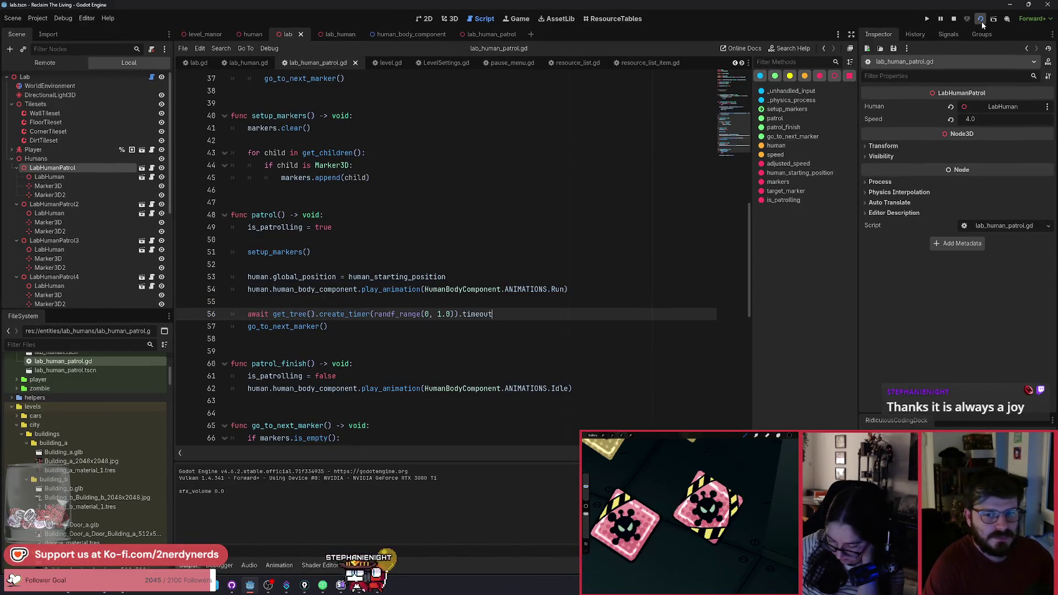
left_click(981, 20)
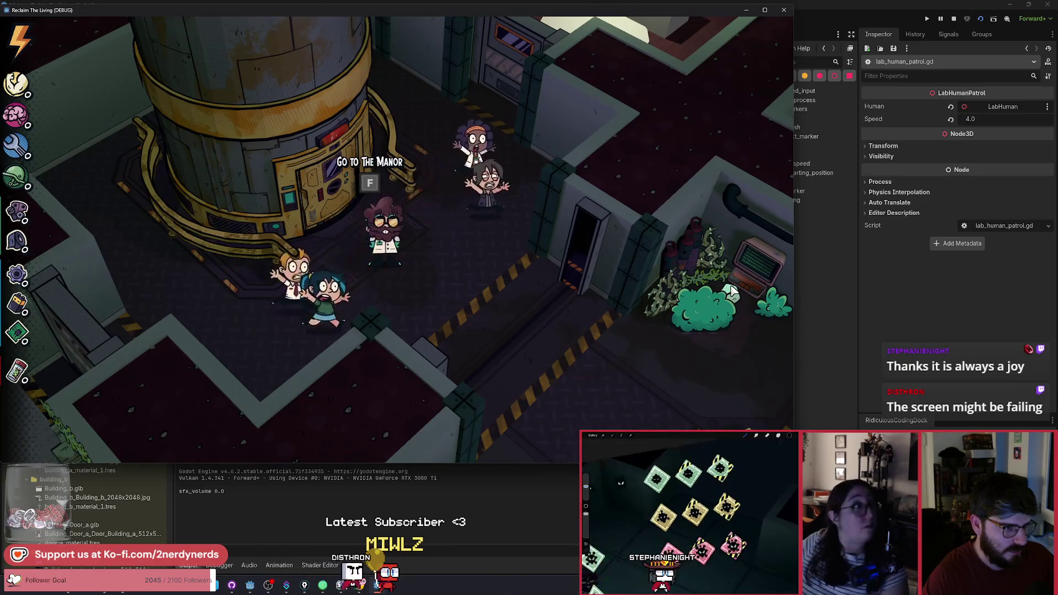
key("alt+Tab")
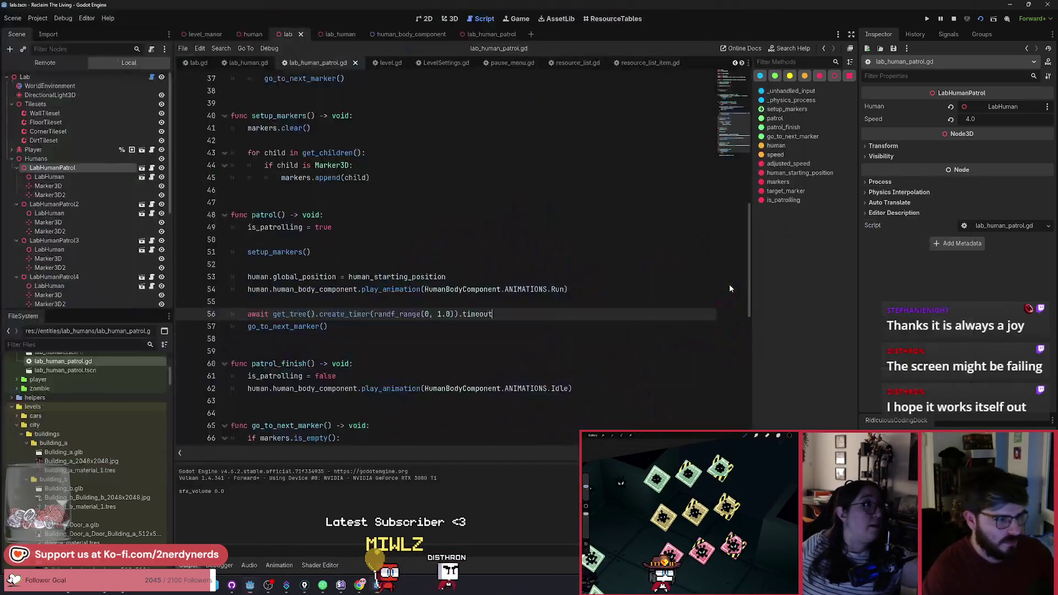
- Add 'target_marker = null' after markers.clear() in setup_markers(), save the script, and rerun the game
scroll(340, 347, "down", 2)
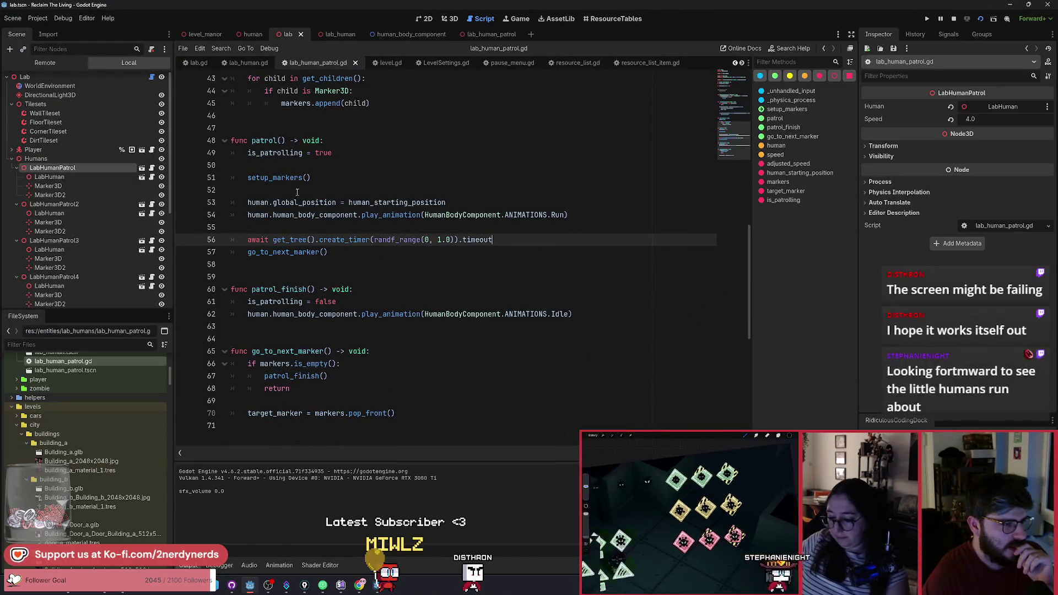
double_click(274, 178)
scroll(306, 210, "up", 3)
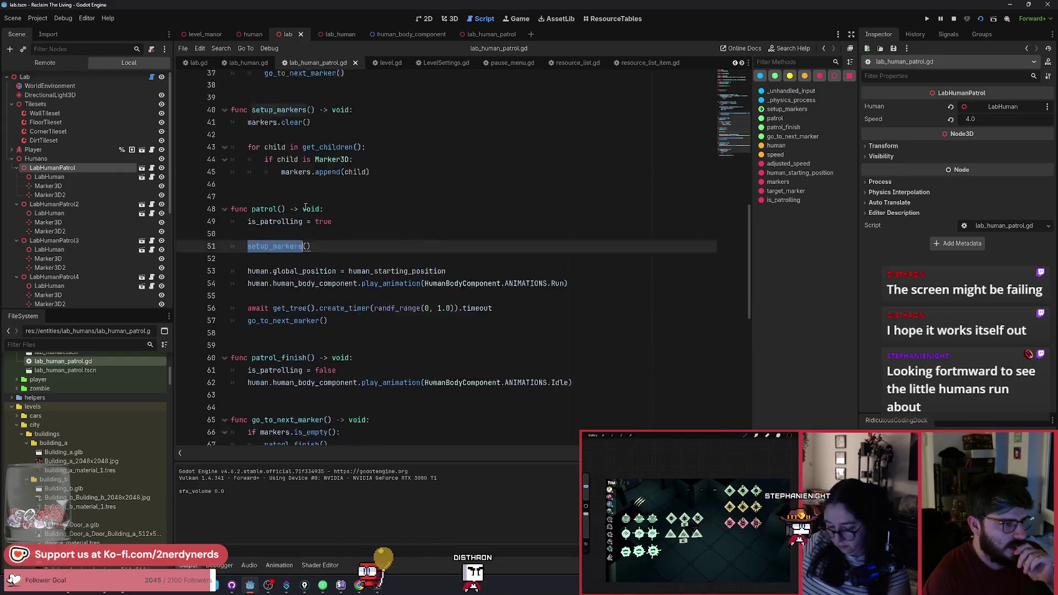
left_click(344, 170)
key("Return")
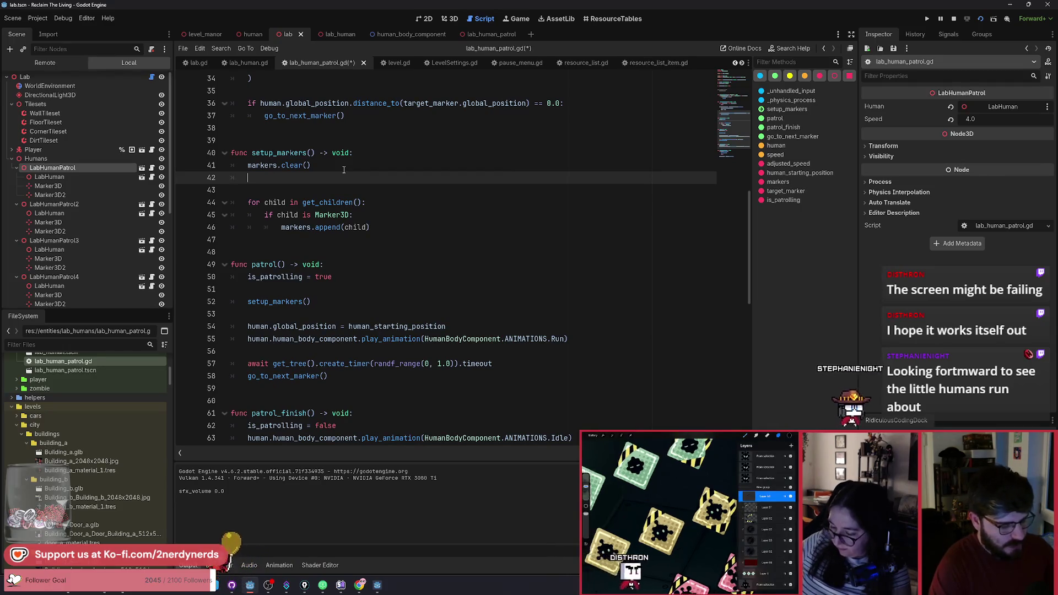
type("tar")
key("Return")
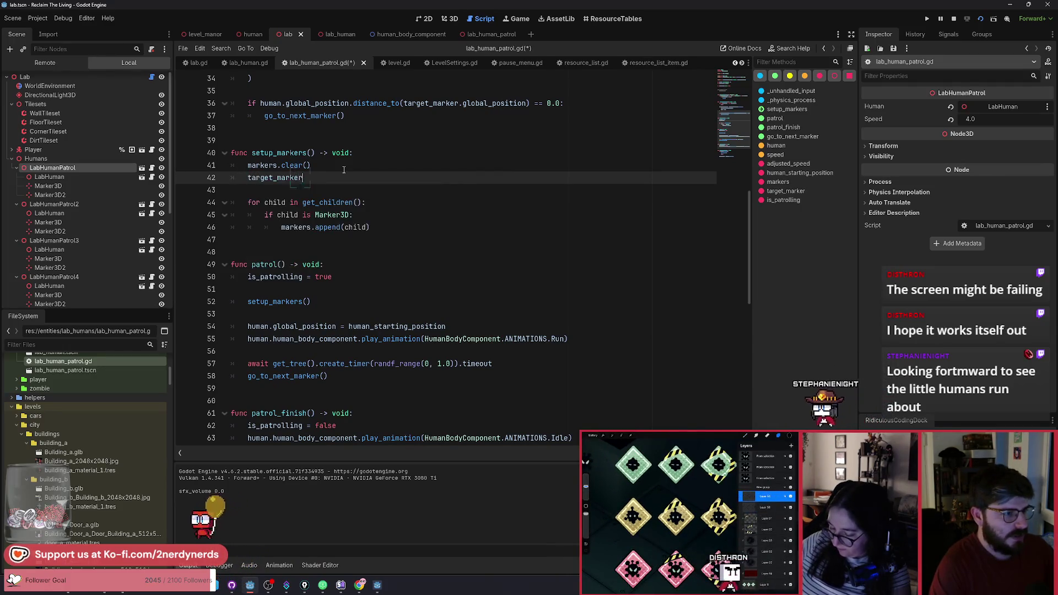
type(" = ")
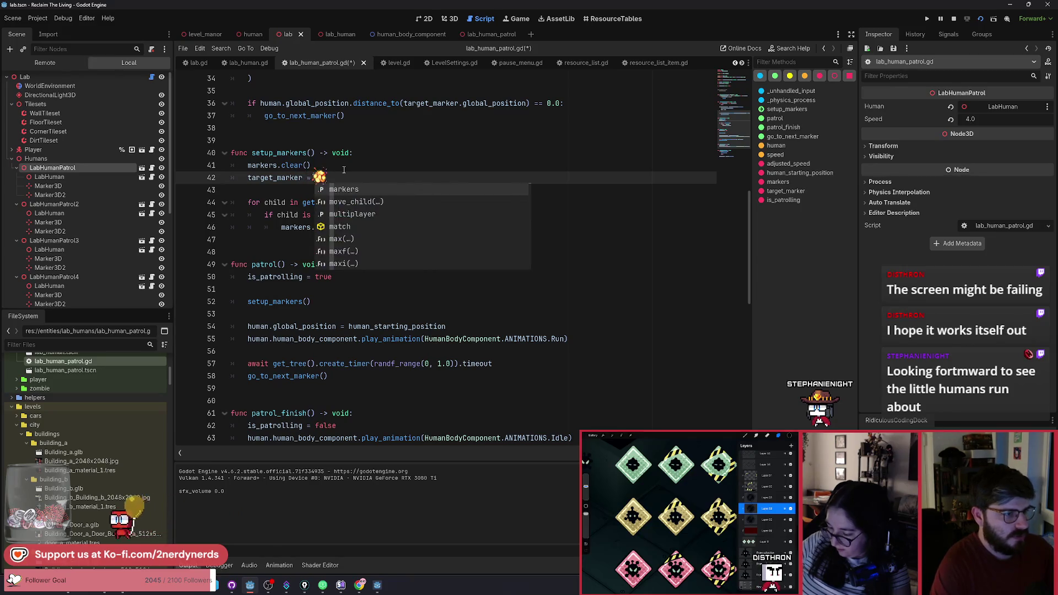
type("null")
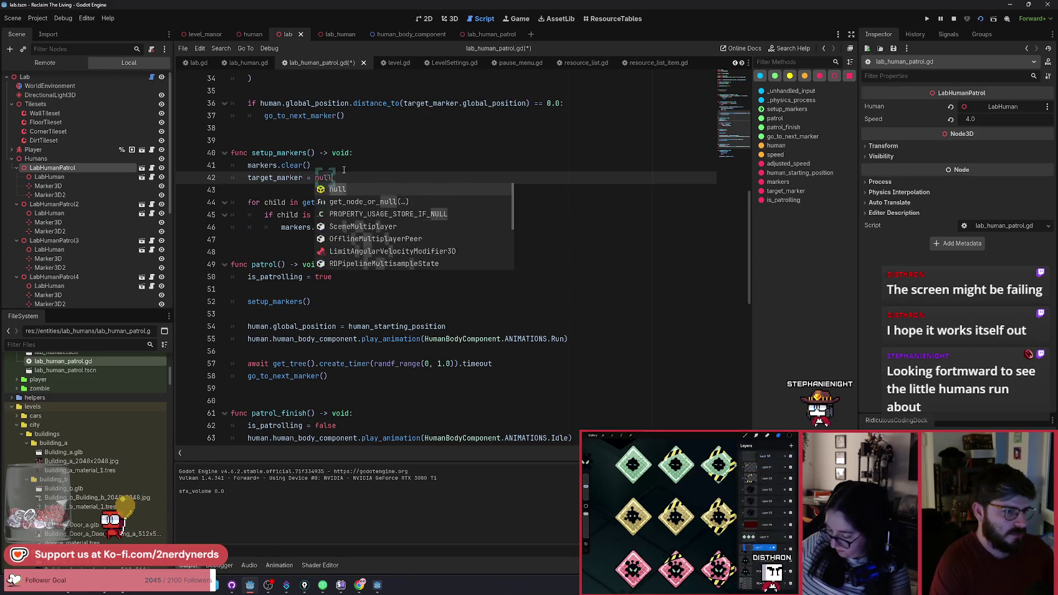
key("ctrl+s")
left_click(980, 18)
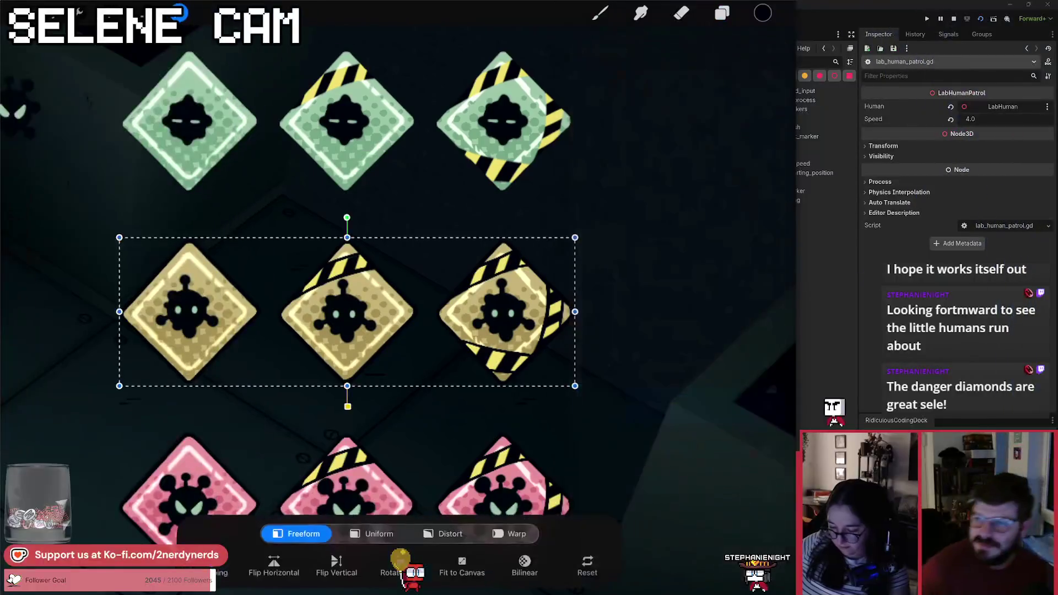
- Drag the yellow diamond row up into the grid's middle row and commit the move
left_click_drag(347, 312, 346, 121)
left_click(600, 12)
scroll(342, 298, "down", 3)
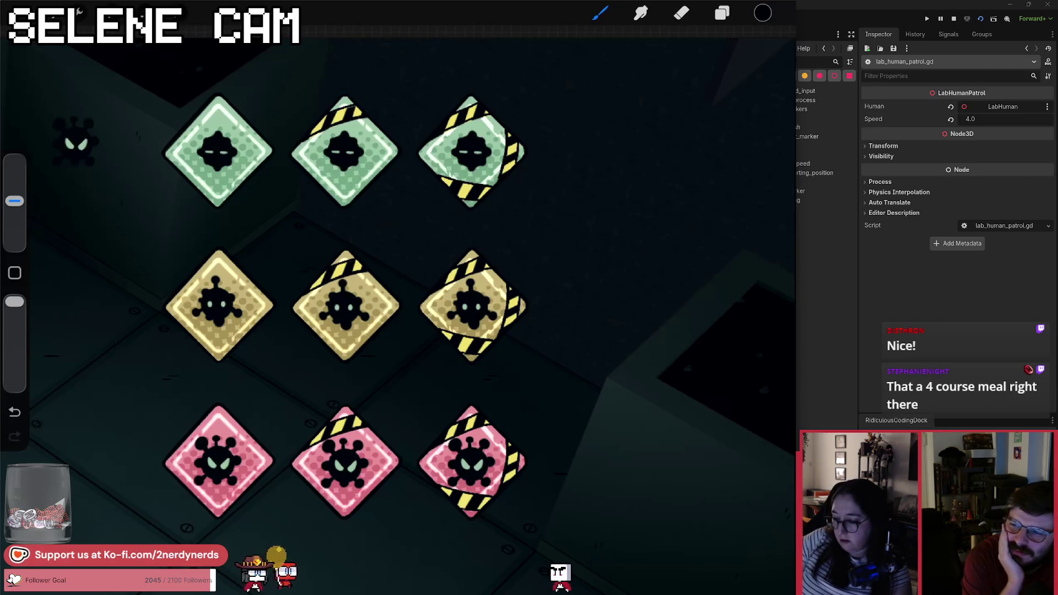
- Toggle the lower New group's visibility off and back on, then switch to the Eraser
left_click(721, 12)
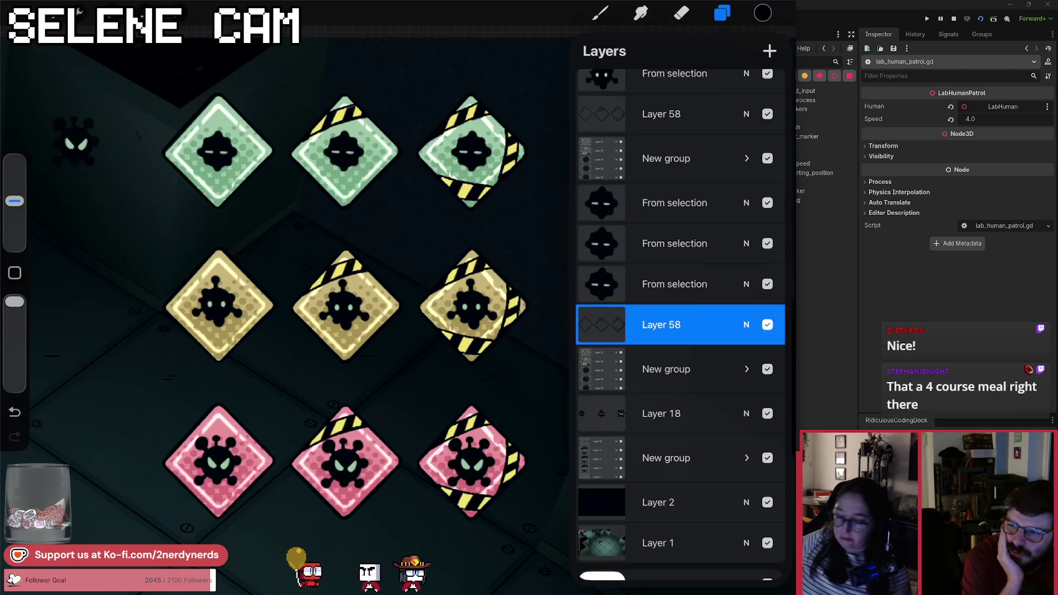
scroll(681, 331, "down", 1)
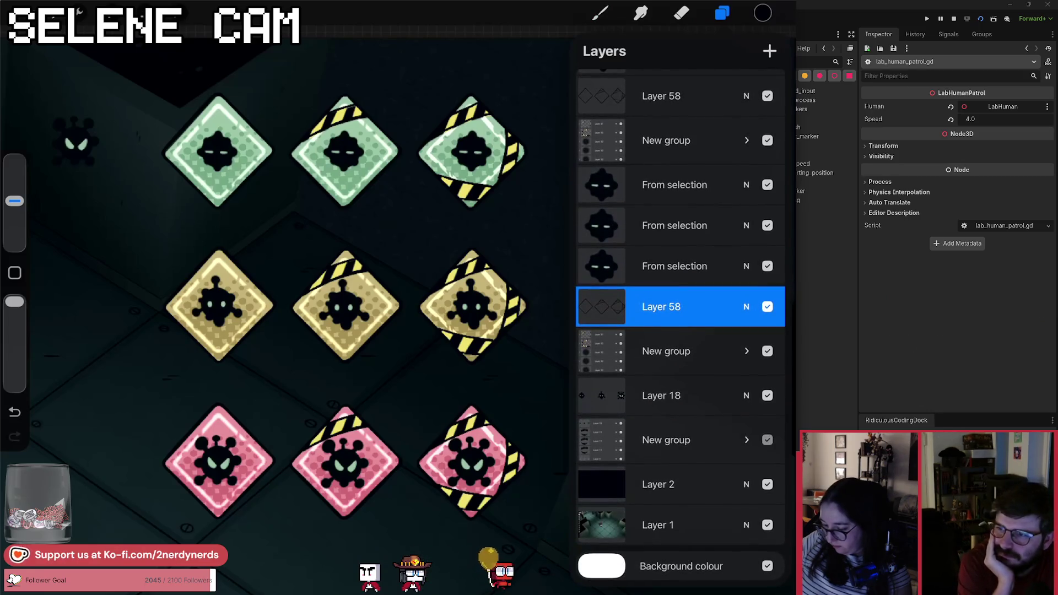
left_click(767, 439)
left_click(767, 440)
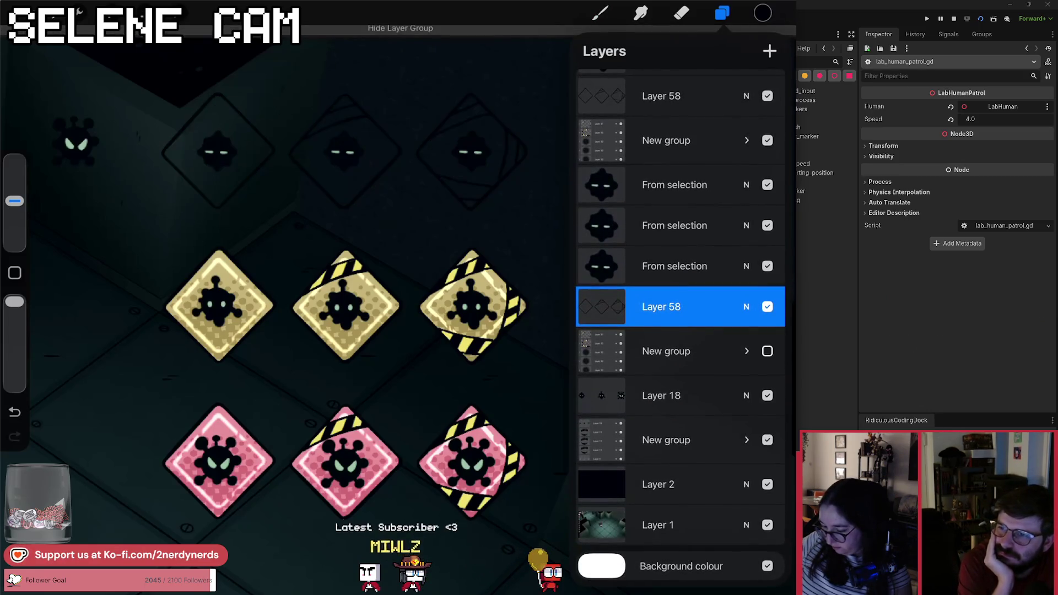
left_click(767, 440)
left_click(681, 12)
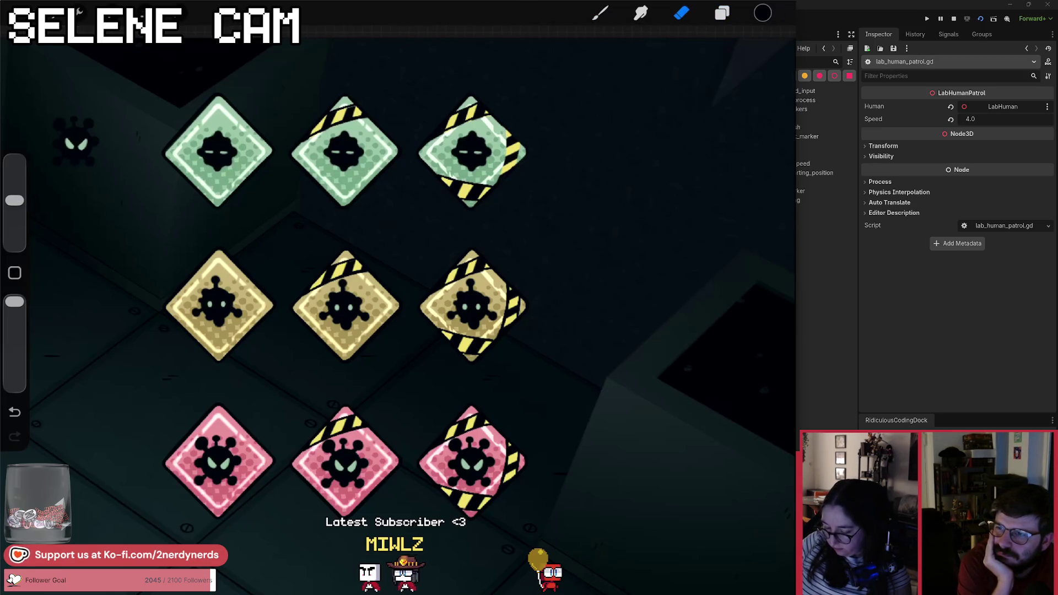
- Undo the last stroke, select Layer 31 in the New group, and erase the overhanging stripe
scroll(386, 248, "up", 5)
key("ctrl+z")
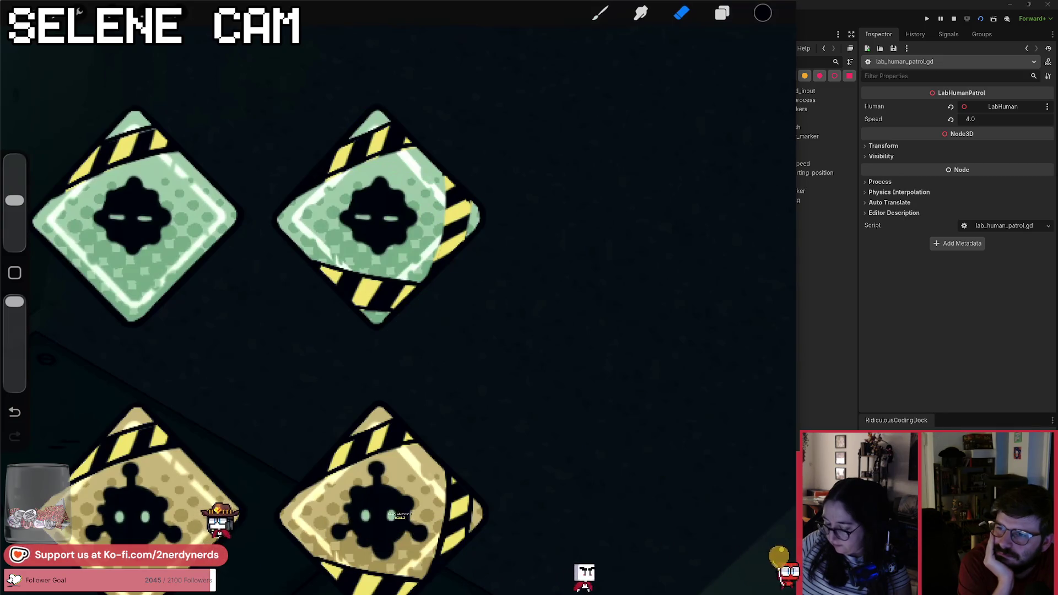
left_click(722, 12)
left_click(747, 369)
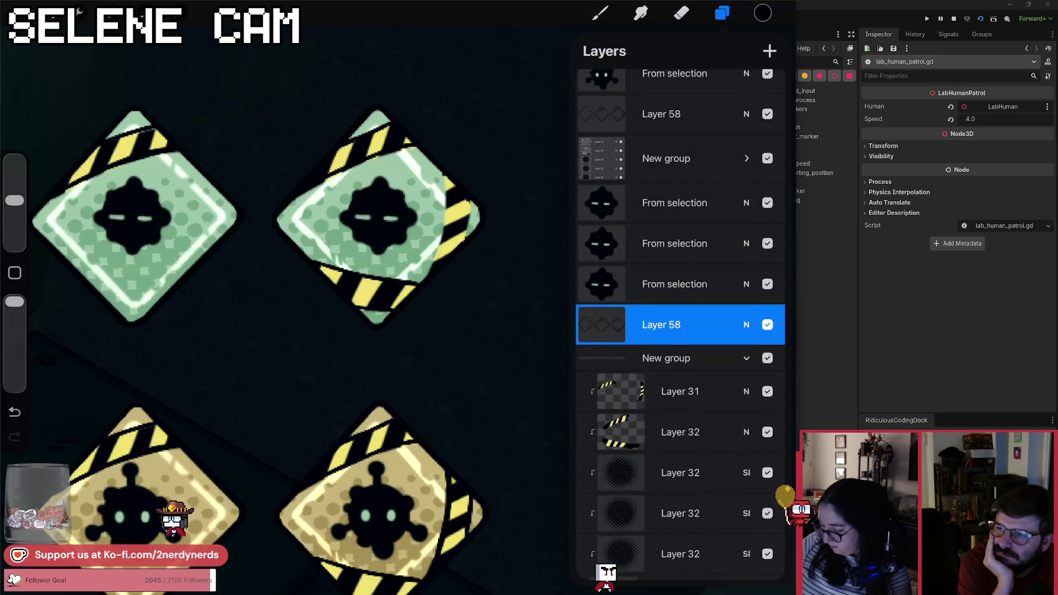
left_click(680, 391)
left_click(682, 12)
left_click_drag(449, 187, 449, 259)
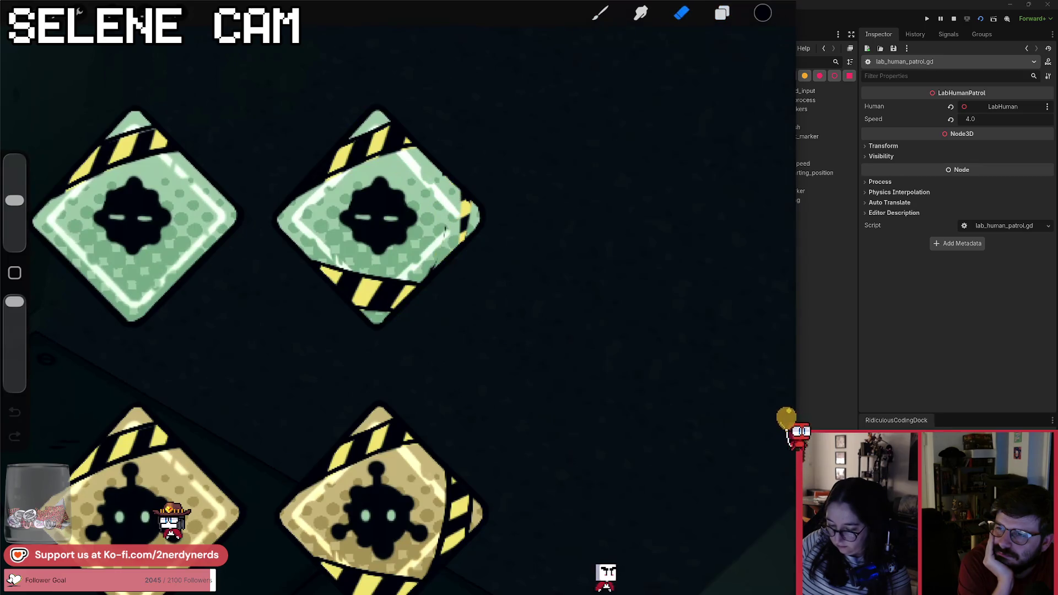
- Make Layer 58 the working layer again and check the eraser brush in use
left_click(722, 12)
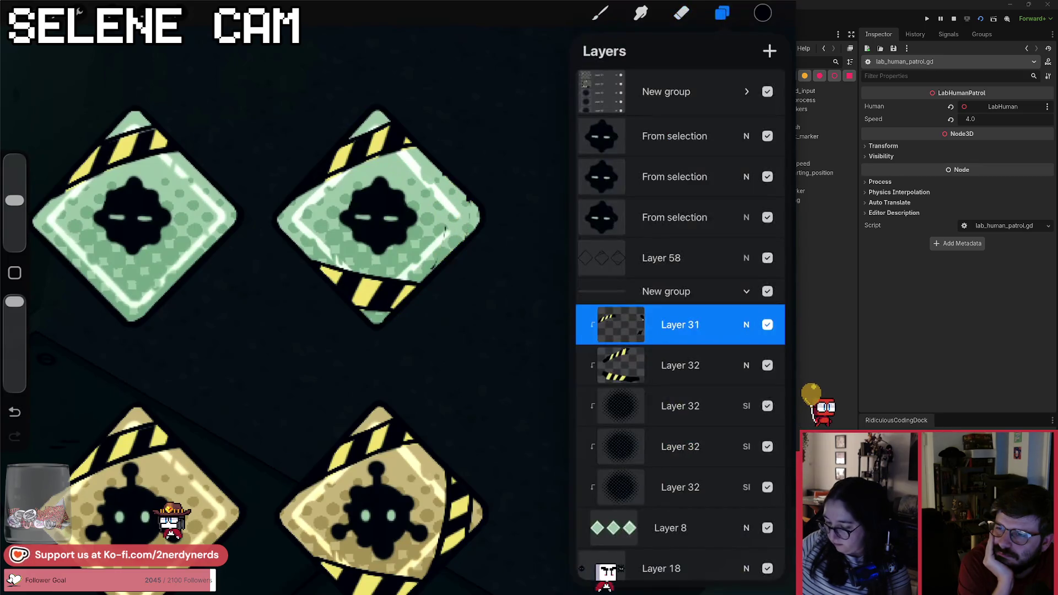
left_click(681, 258)
left_click(682, 12)
left_click(682, 13)
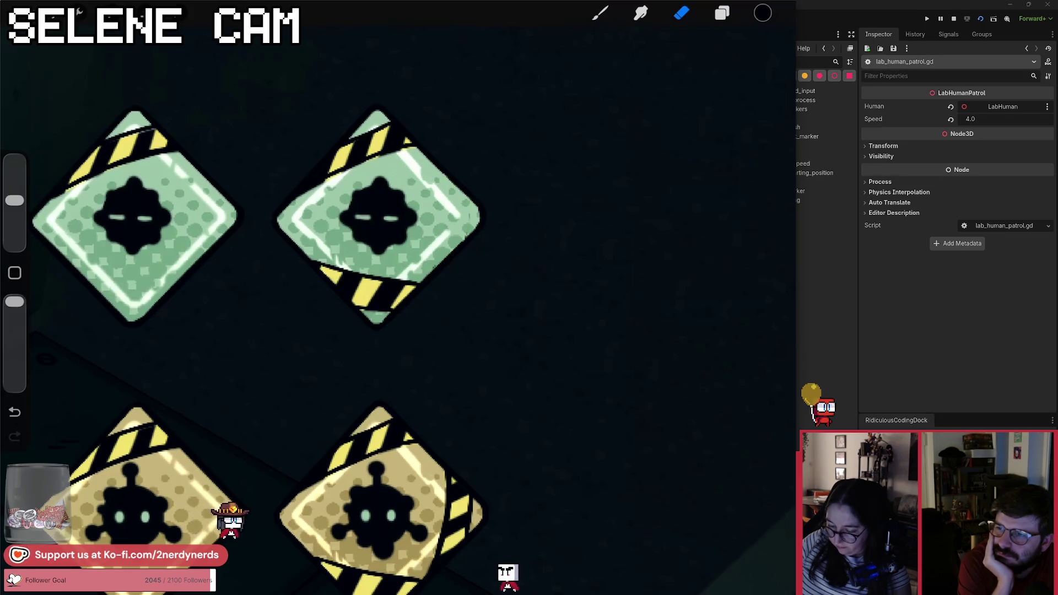
scroll(259, 325, "down", 1)
scroll(396, 297, "down", 3)
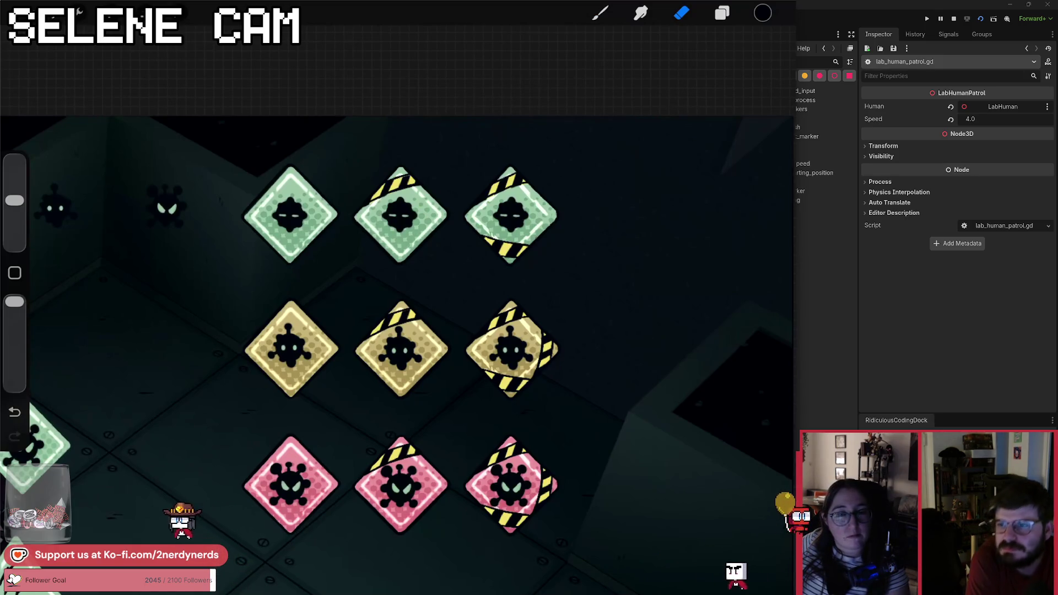
- Add a new layer above Layer 18 and set up light green with the Technical Pen brush
left_click(722, 12)
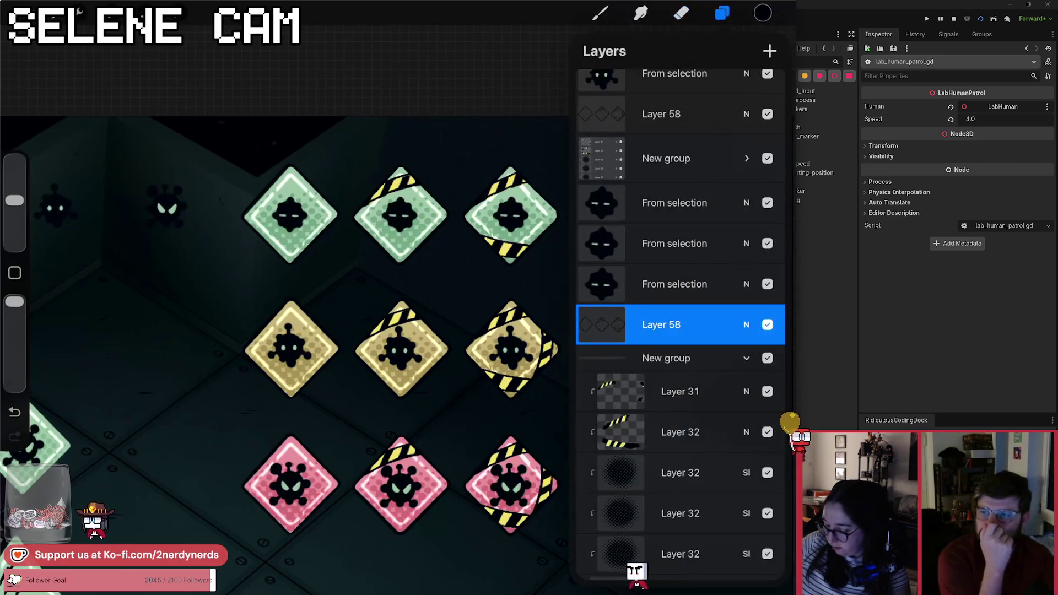
scroll(681, 331, "down", 5)
left_click(667, 440)
left_click(661, 395)
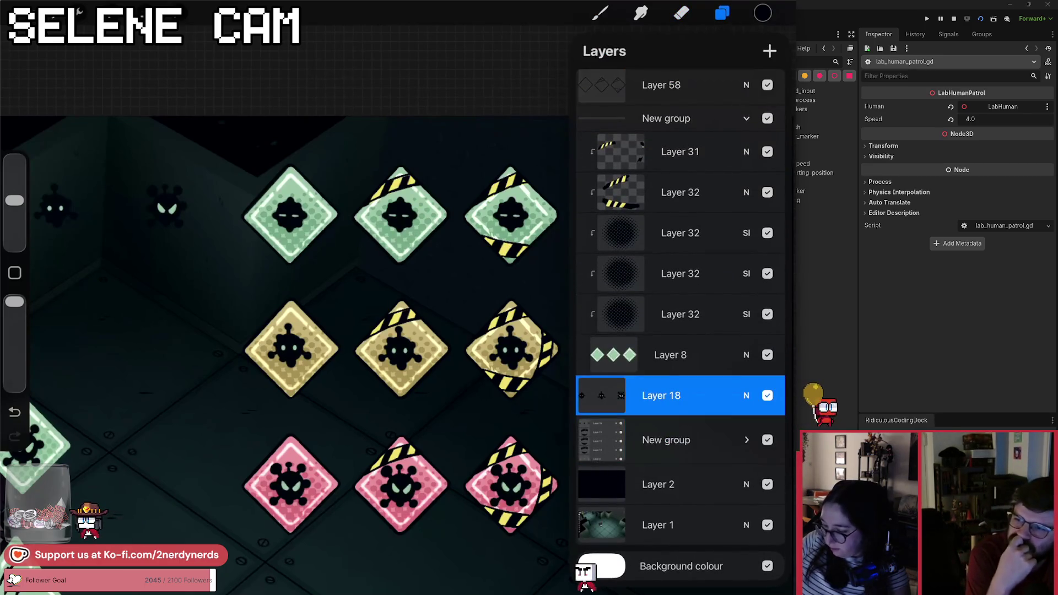
left_click(769, 51)
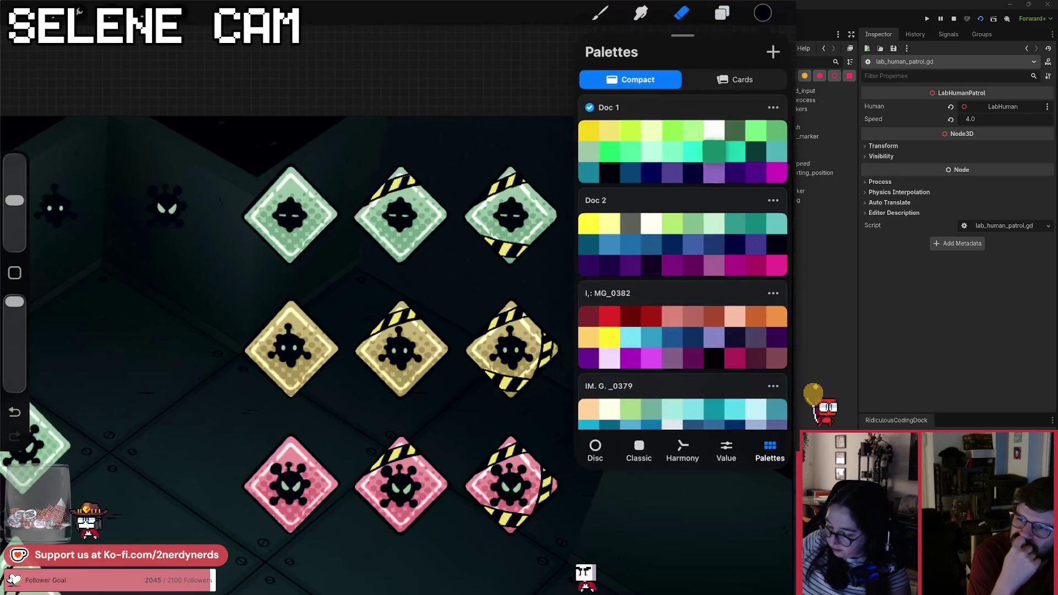
left_click(713, 224)
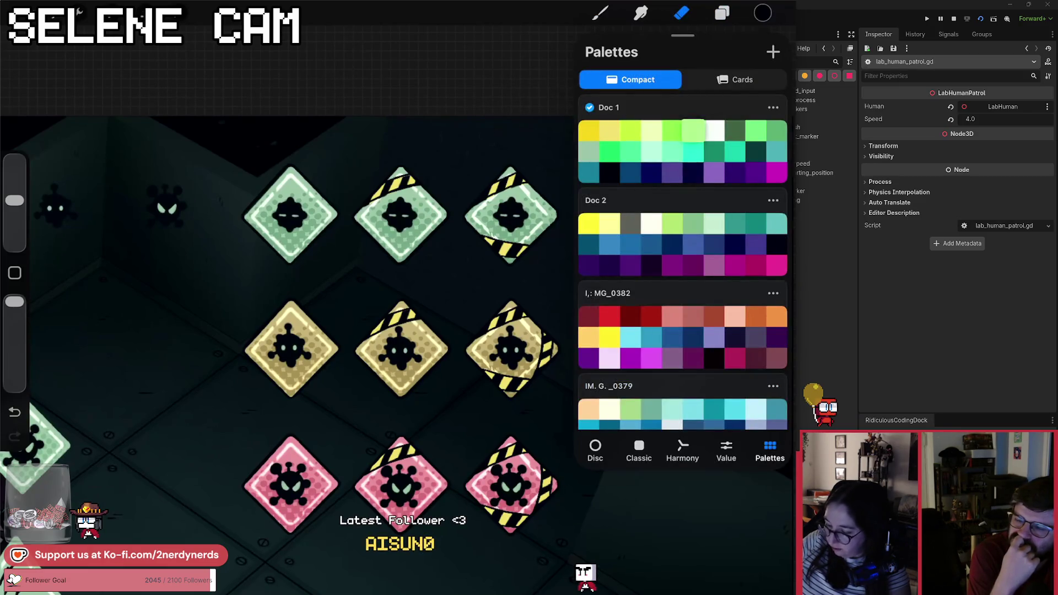
left_click(601, 12)
left_click(673, 234)
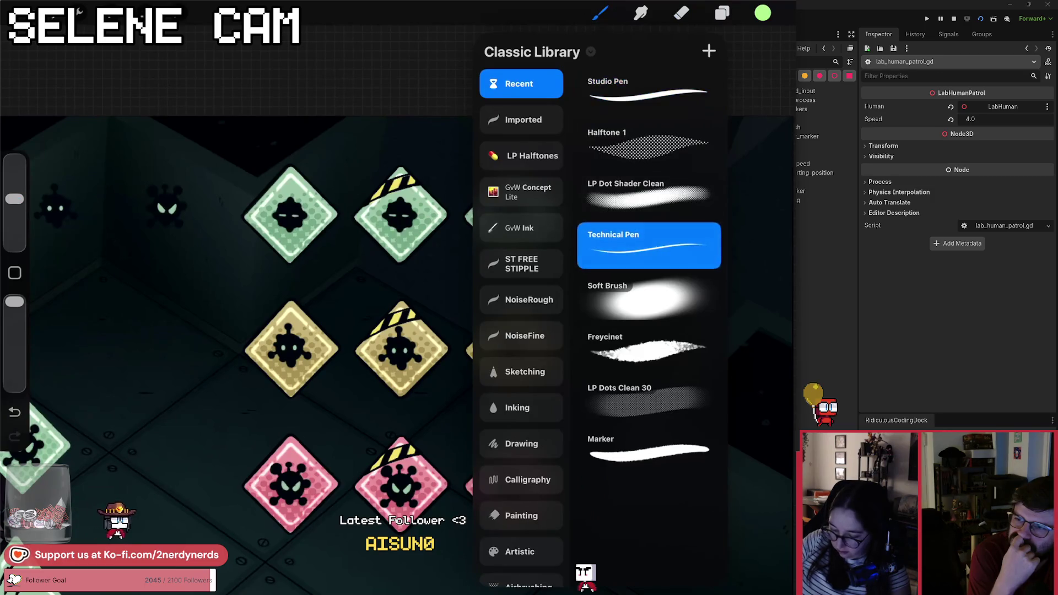
left_click(600, 13)
- Paint green strokes around the bottom-right pink diamond, undoing the rejected slime drips
mouse_move(291, 215)
left_mouse_down()
mouse_move(229, 82)
mouse_move(238, 44)
left_mouse_up()
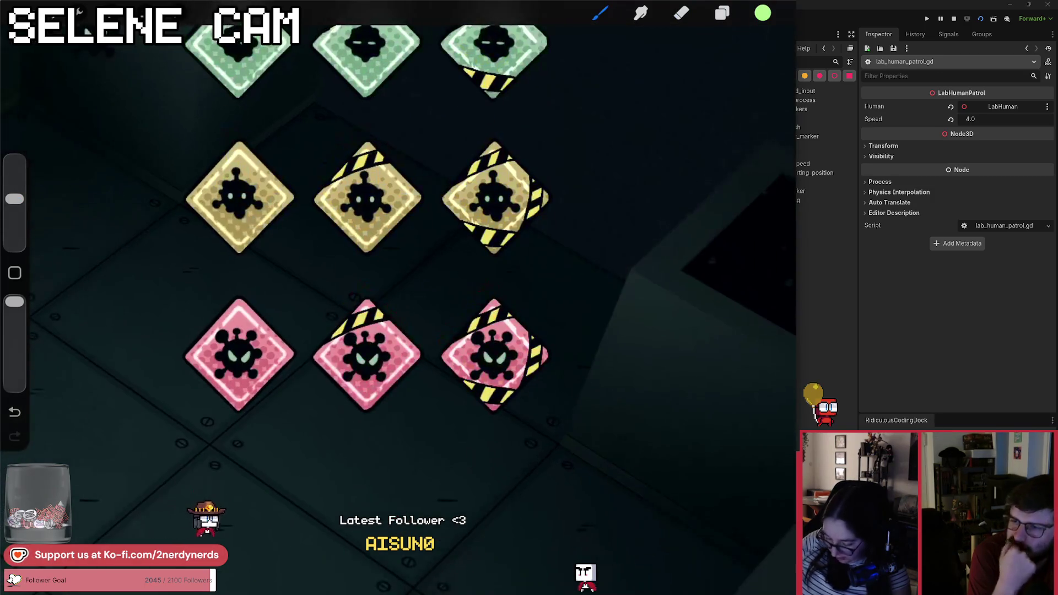
mouse_move(447, 375)
left_mouse_down()
mouse_move(447, 396)
mouse_move(451, 372)
left_mouse_up()
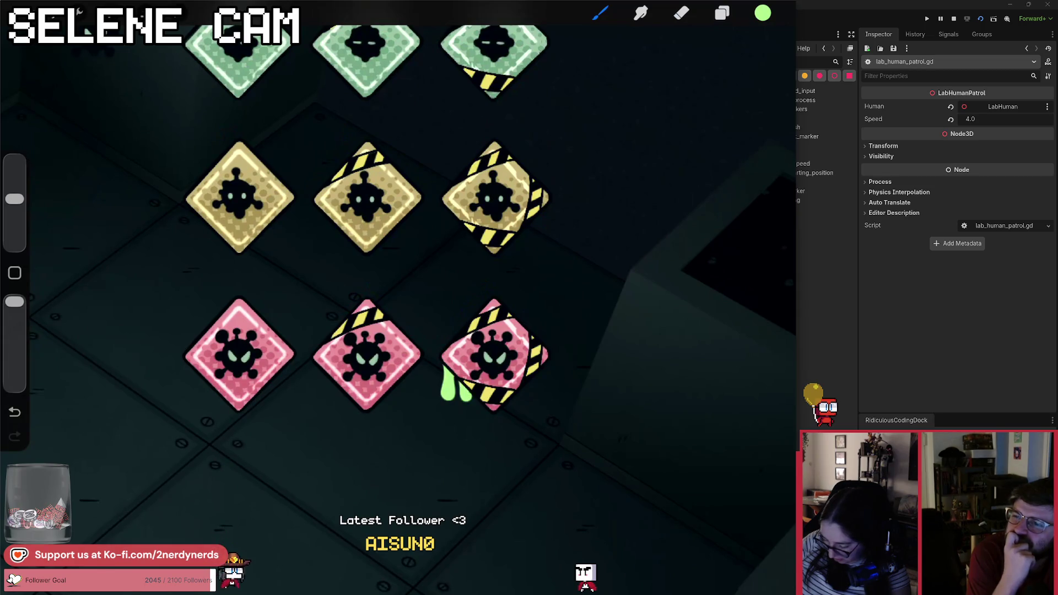
left_click_drag(479, 418, 543, 372)
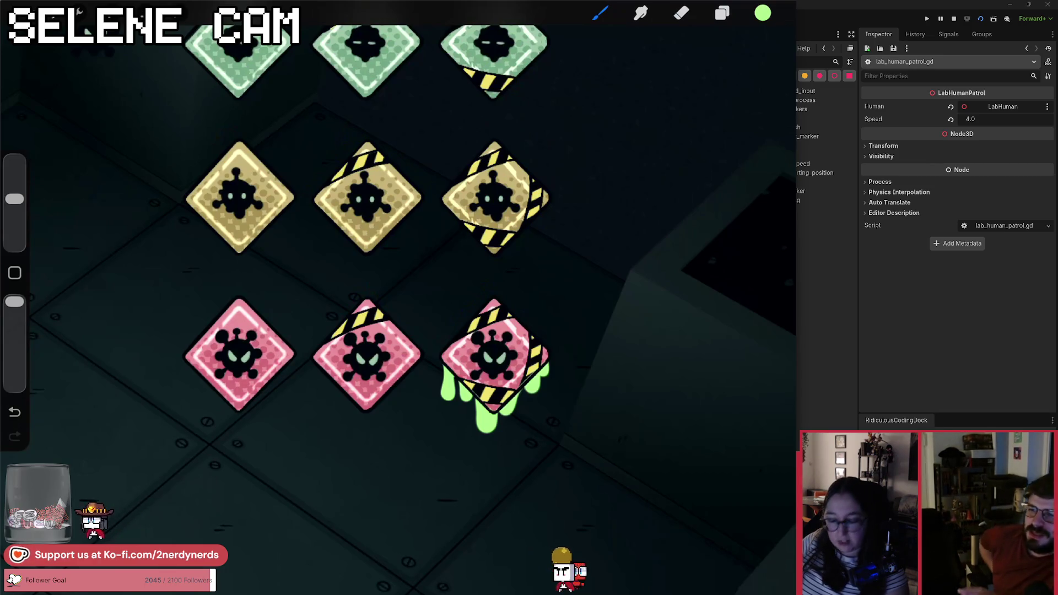
key("ctrl+z")
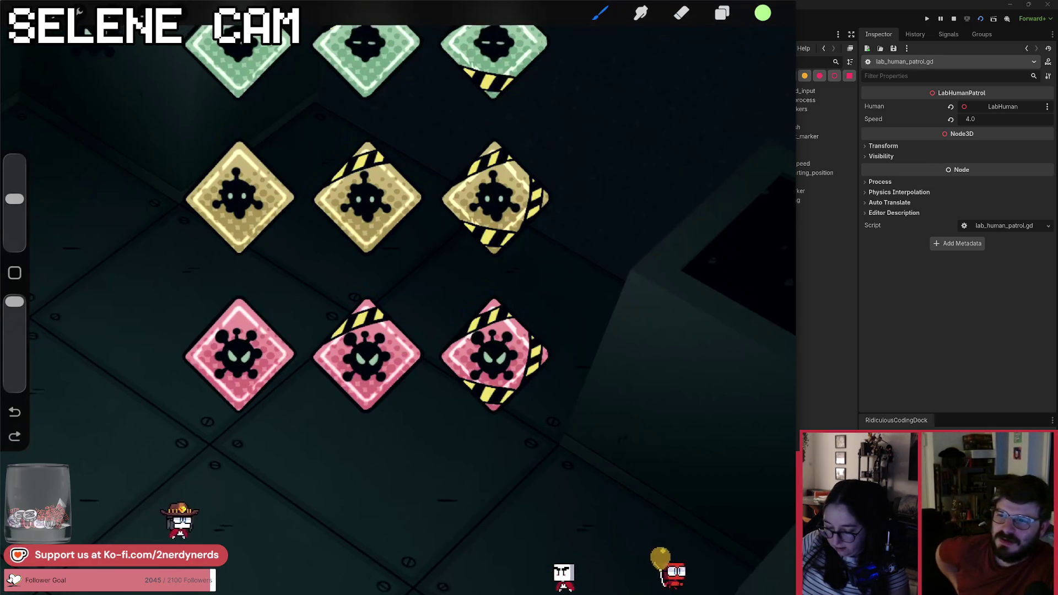
mouse_move(454, 341)
left_mouse_down()
mouse_move(476, 292)
mouse_move(499, 281)
mouse_move(548, 381)
mouse_move(543, 405)
left_mouse_up()
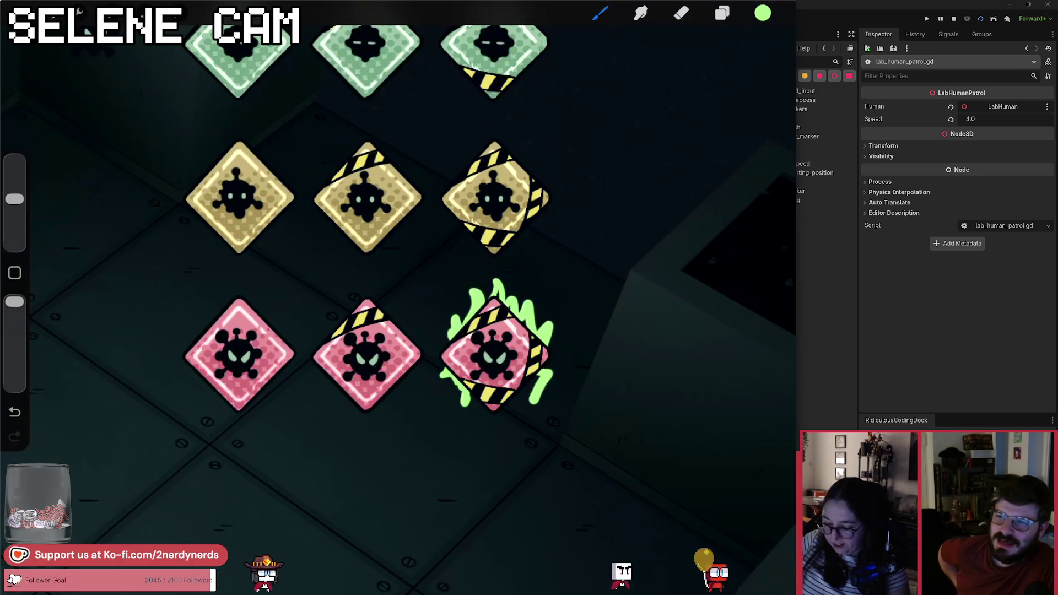
key("ctrl+z")
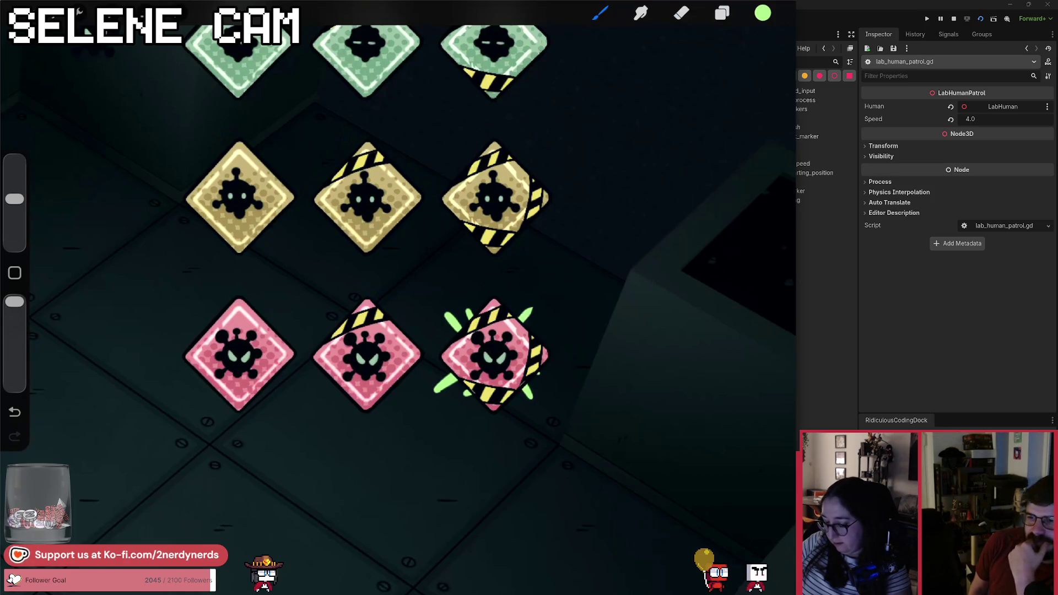
- Soften the green strokes with a Gaussian Blur of about 9%
left_click(112, 7)
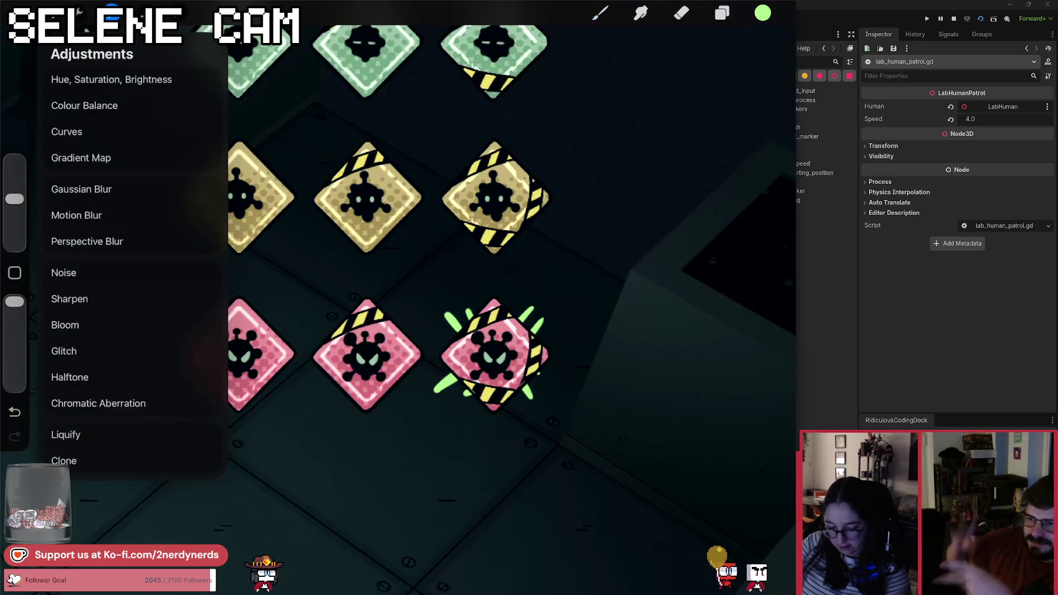
left_click(81, 189)
left_click_drag(386, 276, 429, 275)
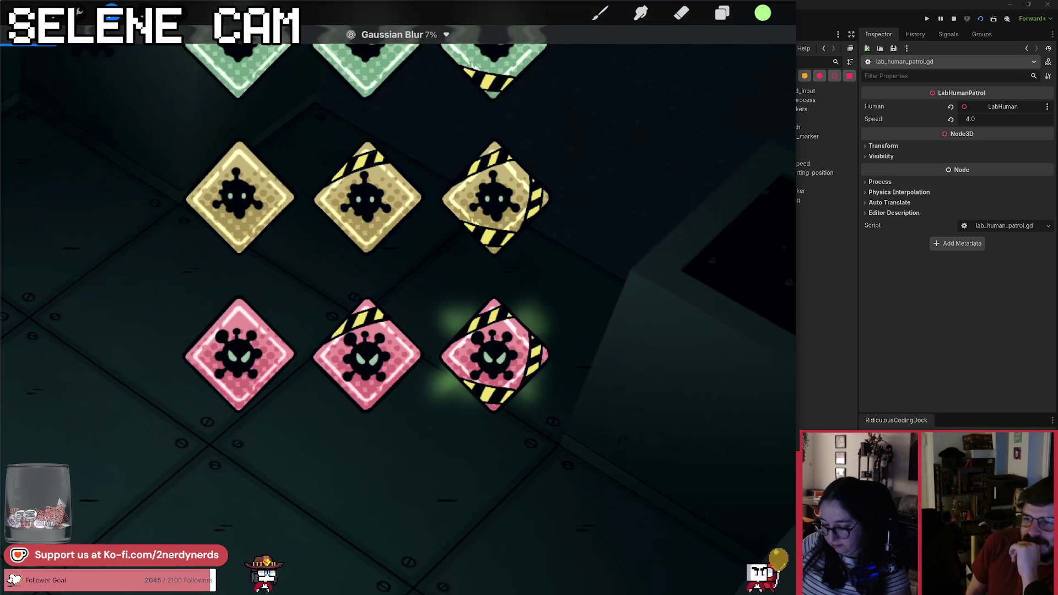
left_click(600, 12)
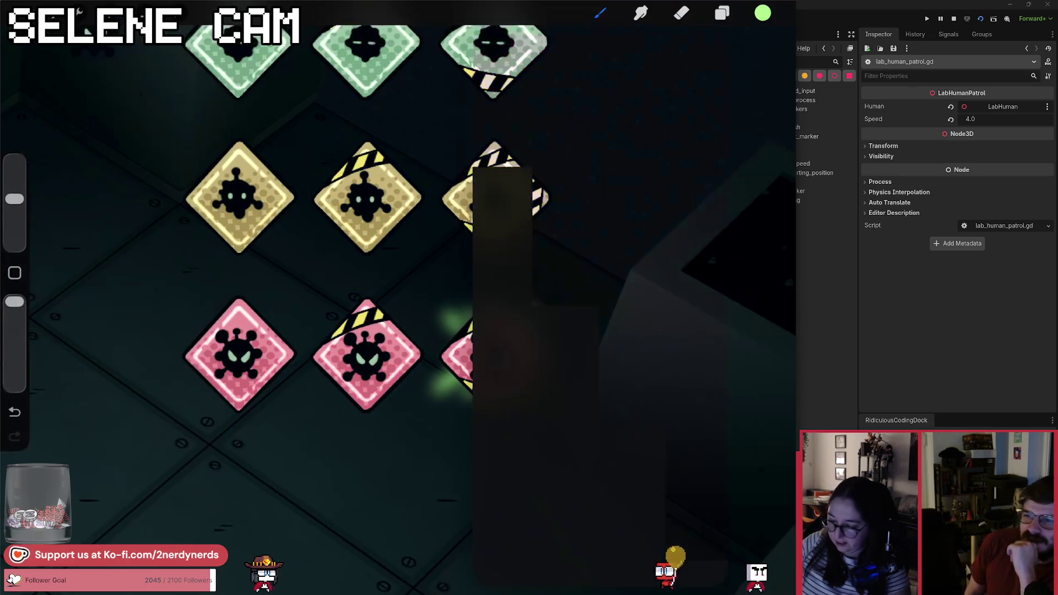
- Dot four green glow particles around the bottom-right pink diamond
left_click(447, 329)
left_click(459, 308)
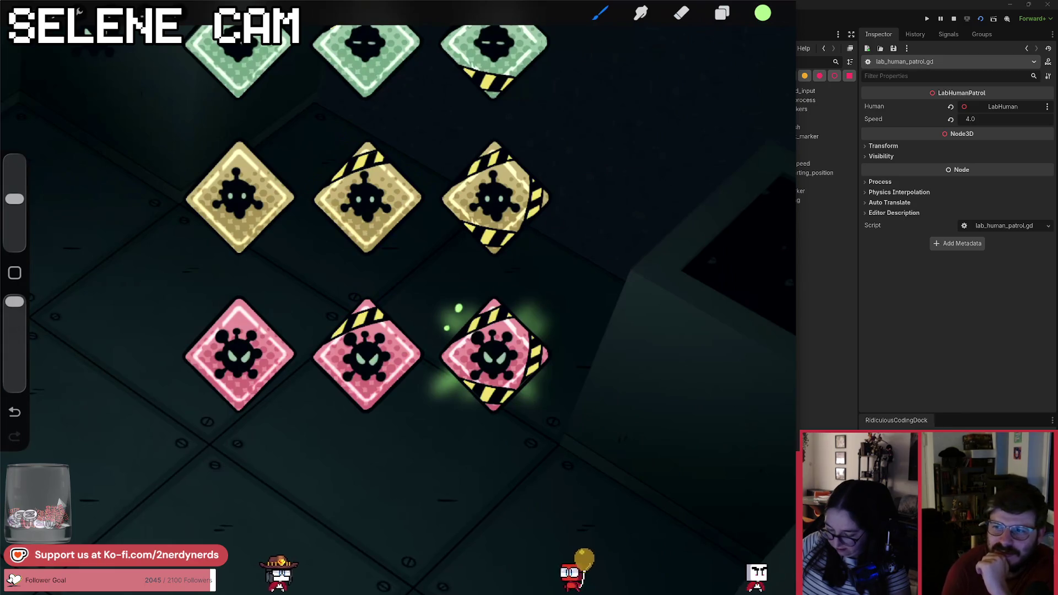
left_click(448, 395)
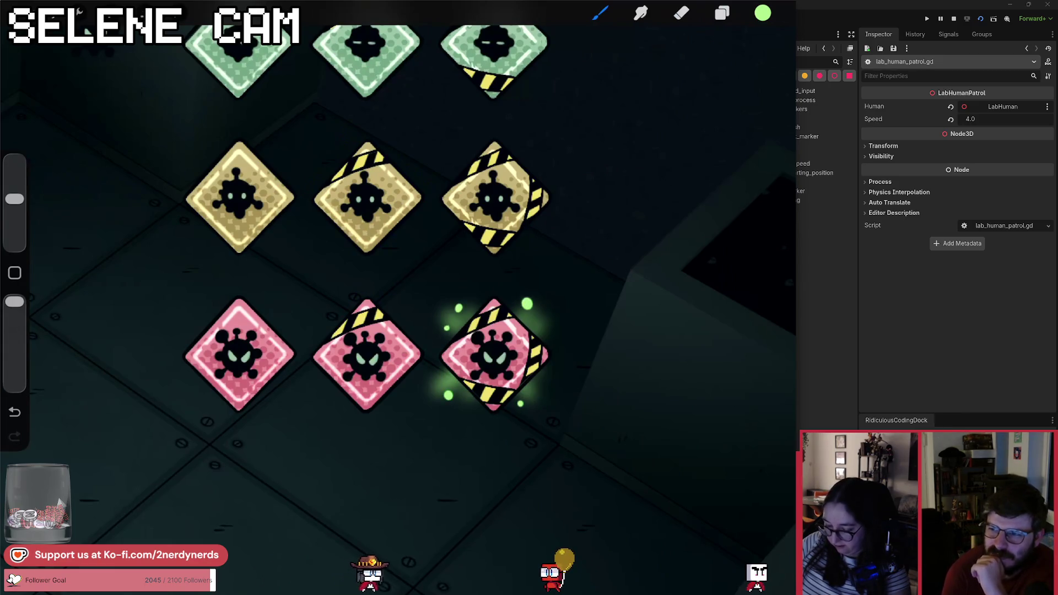
left_click(537, 326)
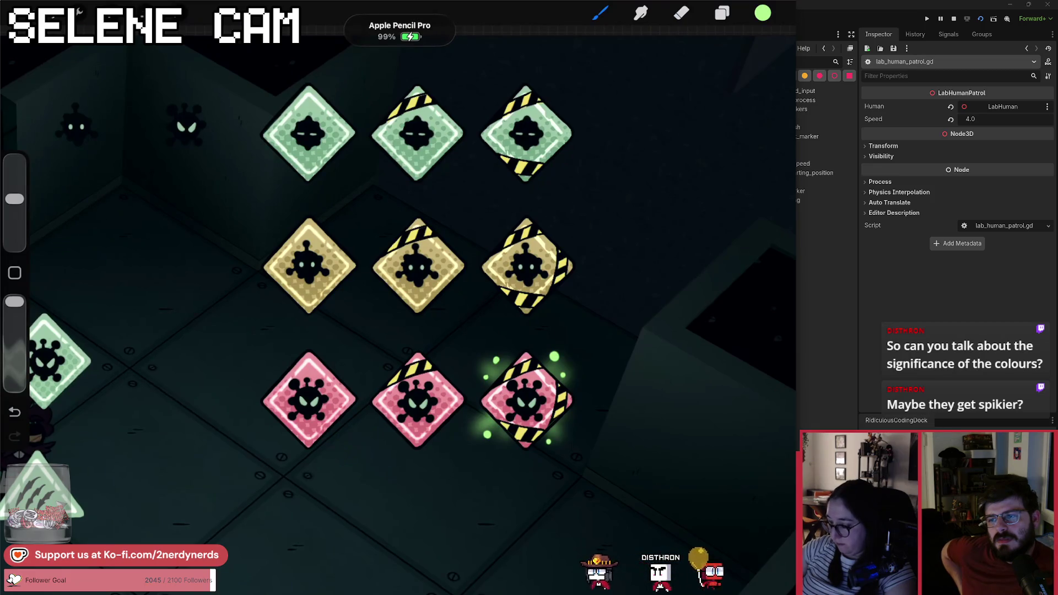
- Add a new blank layer above the top From selection layer
left_click(722, 12)
scroll(681, 330, "up", 5)
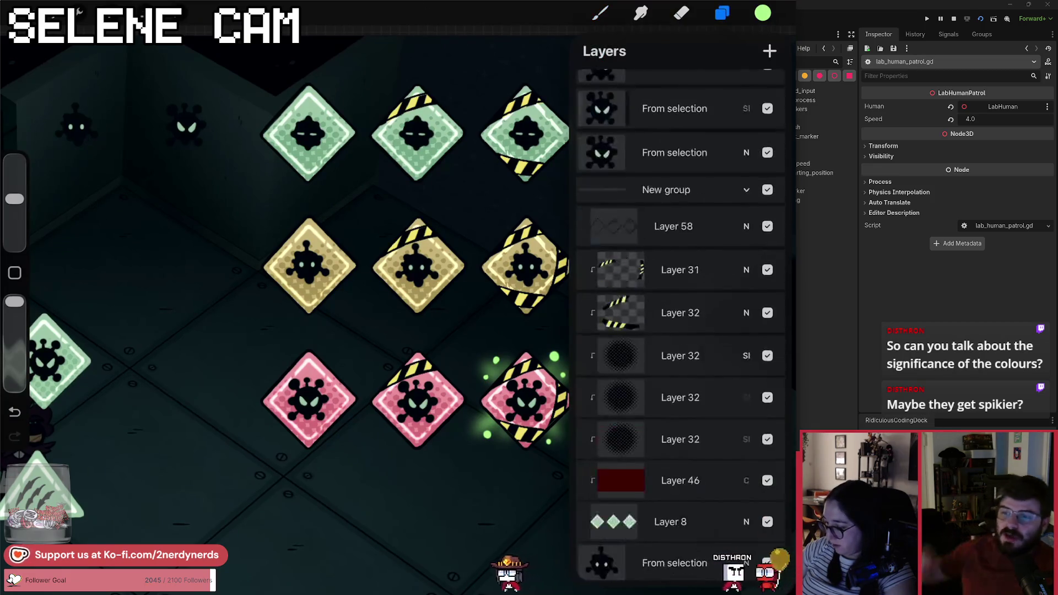
left_click(675, 90)
left_click(770, 51)
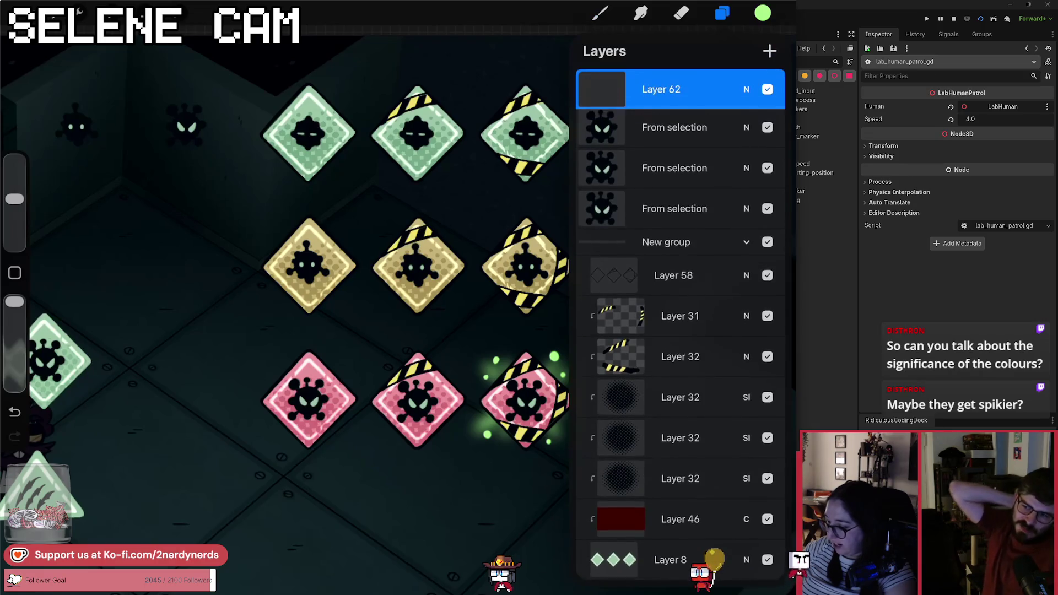
left_click(600, 12)
- Paint two round eyes on the middle green diamond
scroll(448, 96, "up", 5)
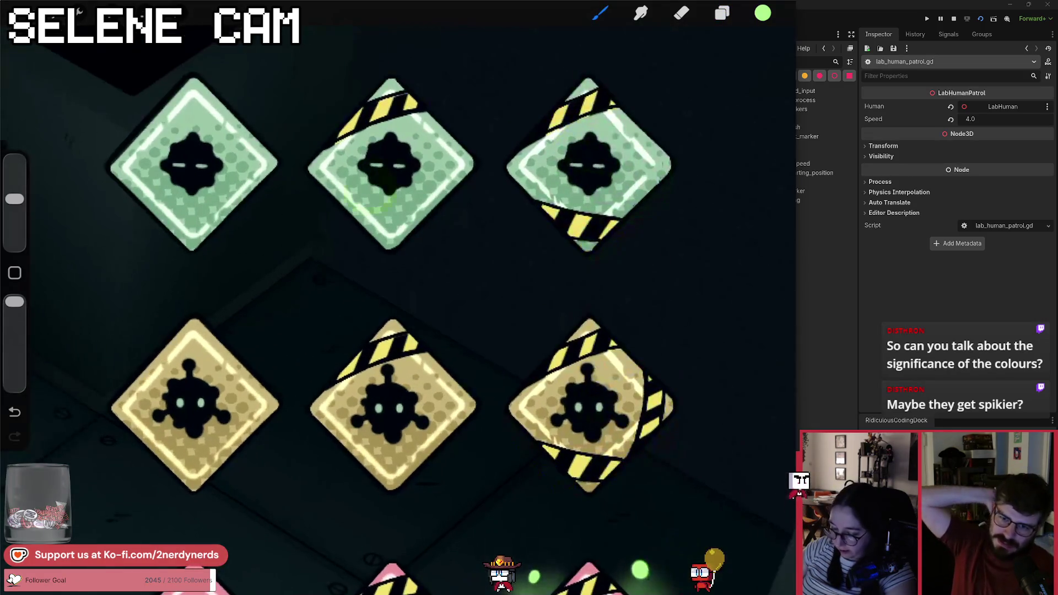
left_click(377, 164)
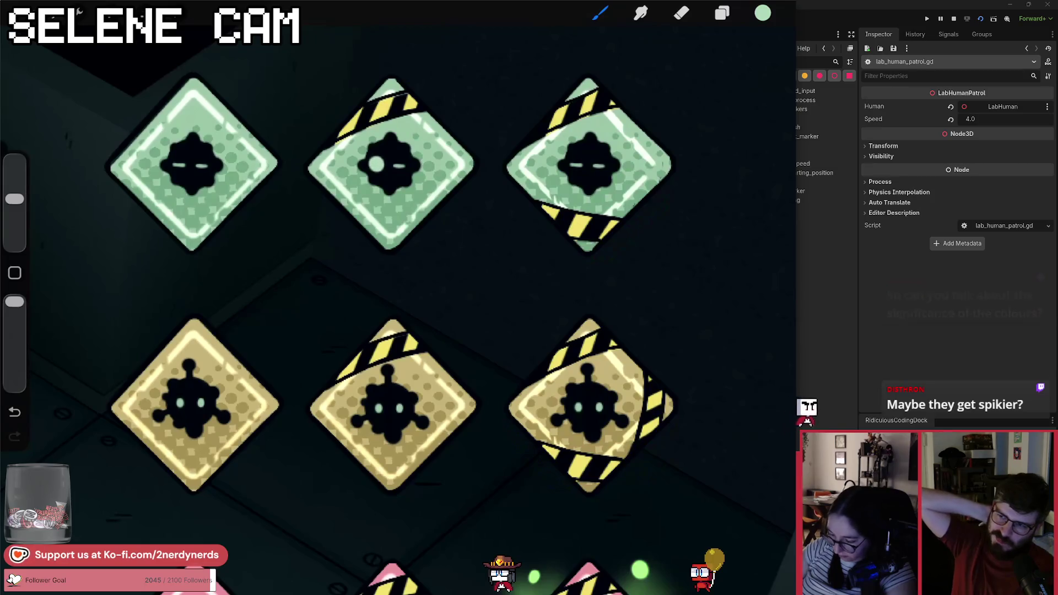
left_click(399, 164)
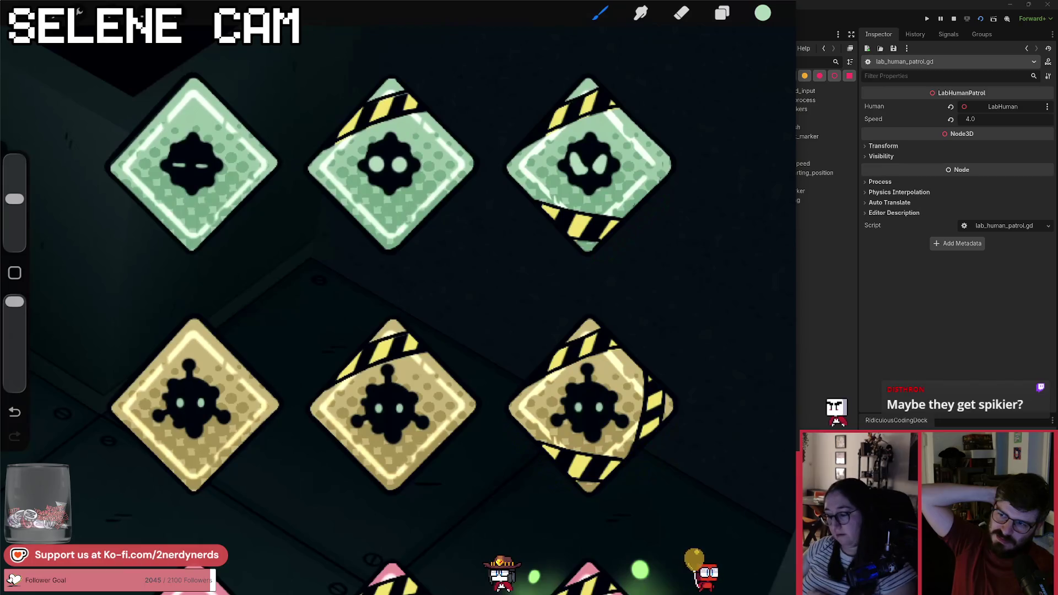
scroll(397, 309, "down", 2)
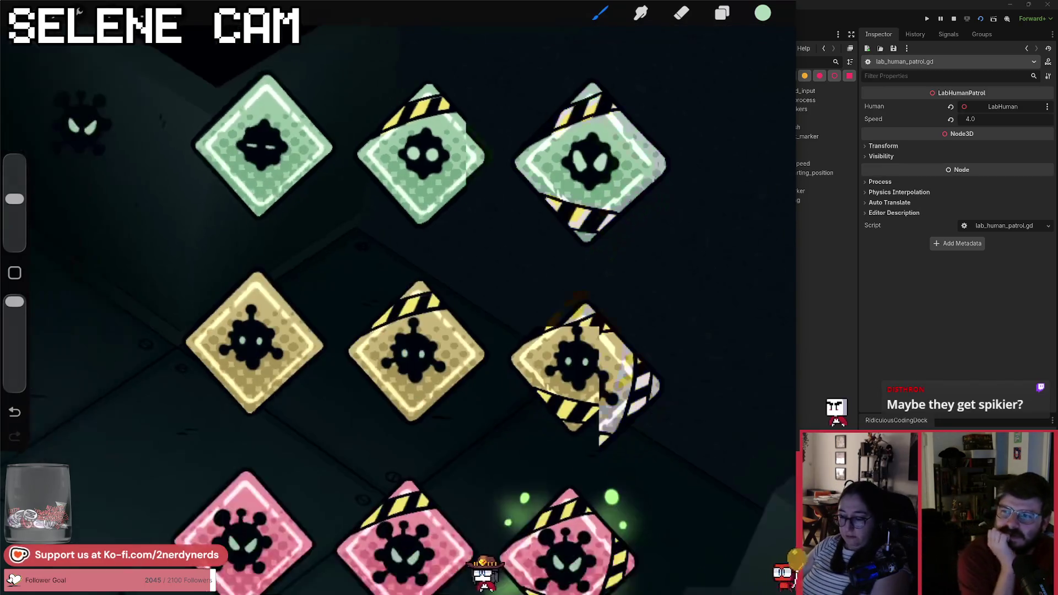
scroll(397, 309, "down", 2)
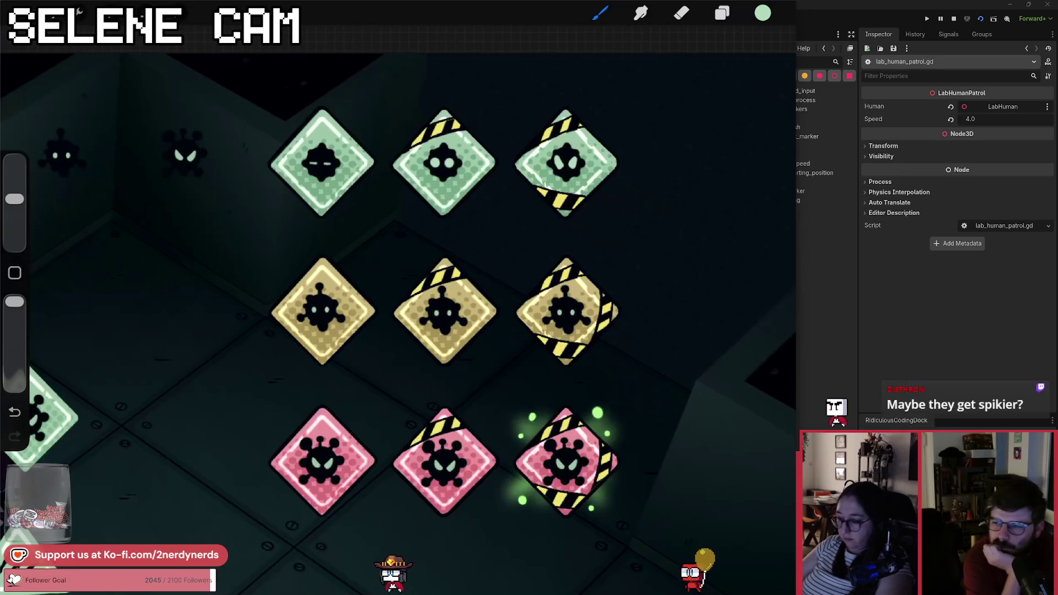
key("e")
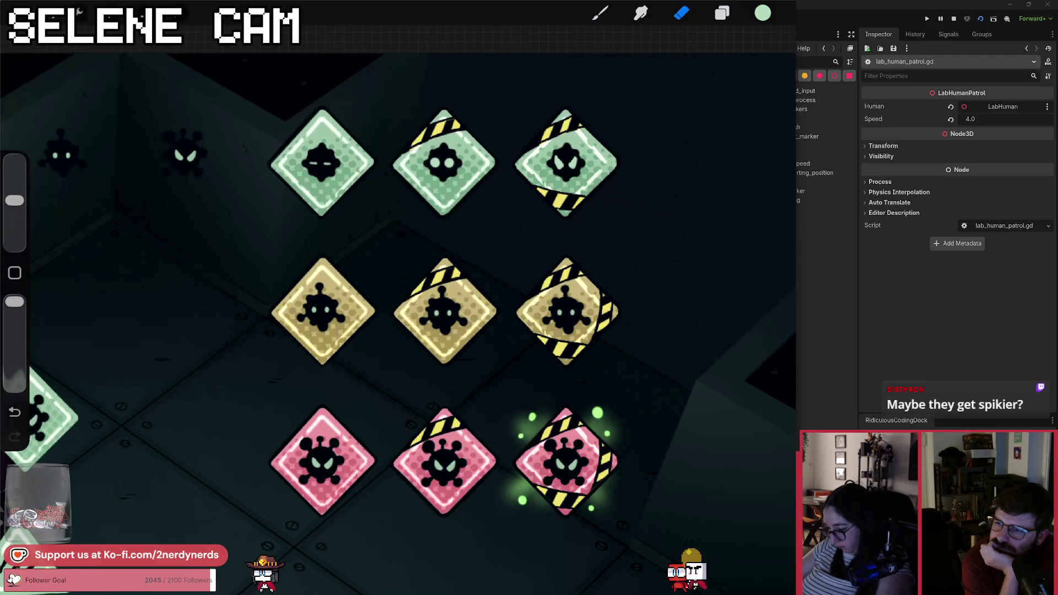
key("ctrl+z")
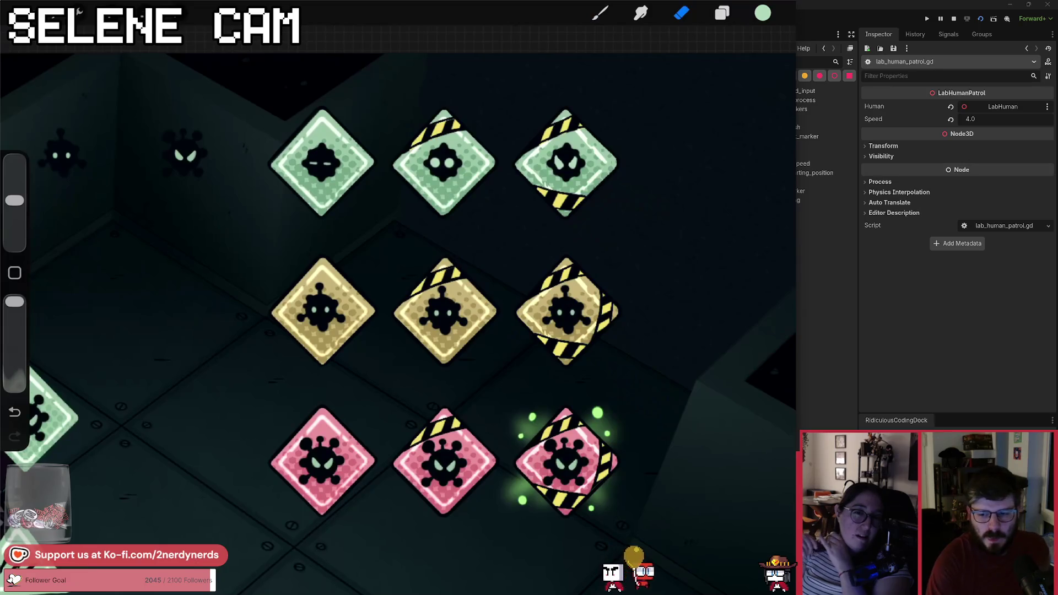
- Switch to the browser, then bring the lab_human_patrol.gd editor in Godot back via the taskbar
key("alt+Tab")
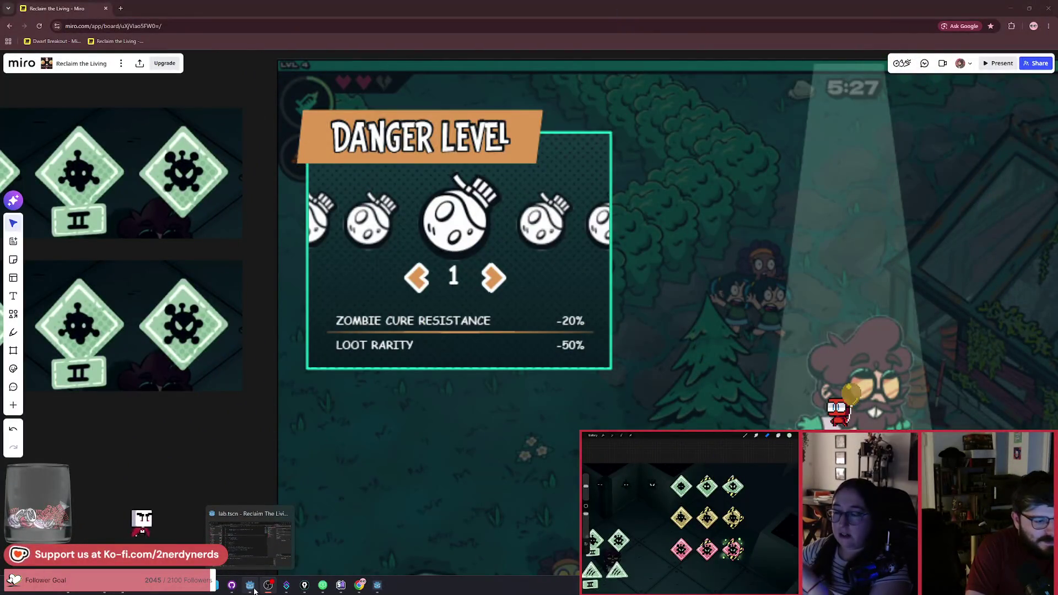
left_click(255, 590)
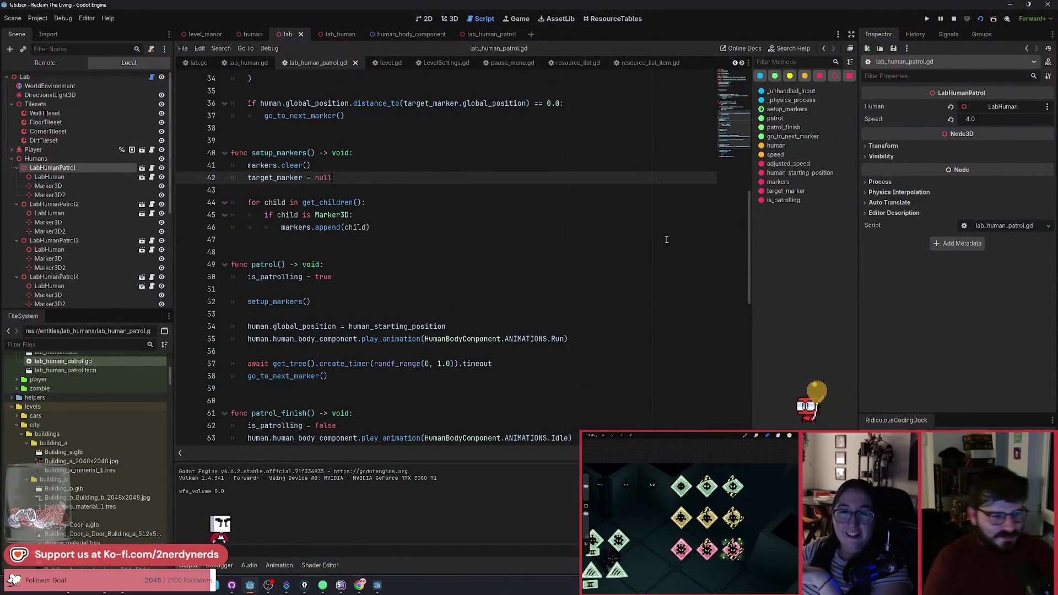
key("alt+Tab")
- Pick the Reclaim The Living (DEBUG) window from the window switcher
left_click(489, 271)
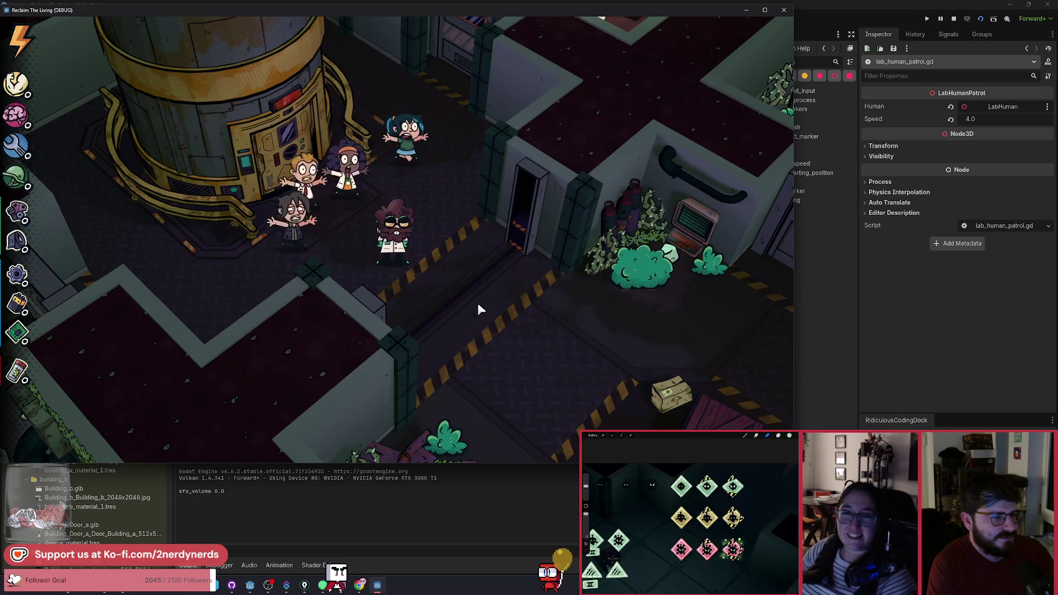
- Walk the player to the tower door and deliver the following humans inside
key("w+a")
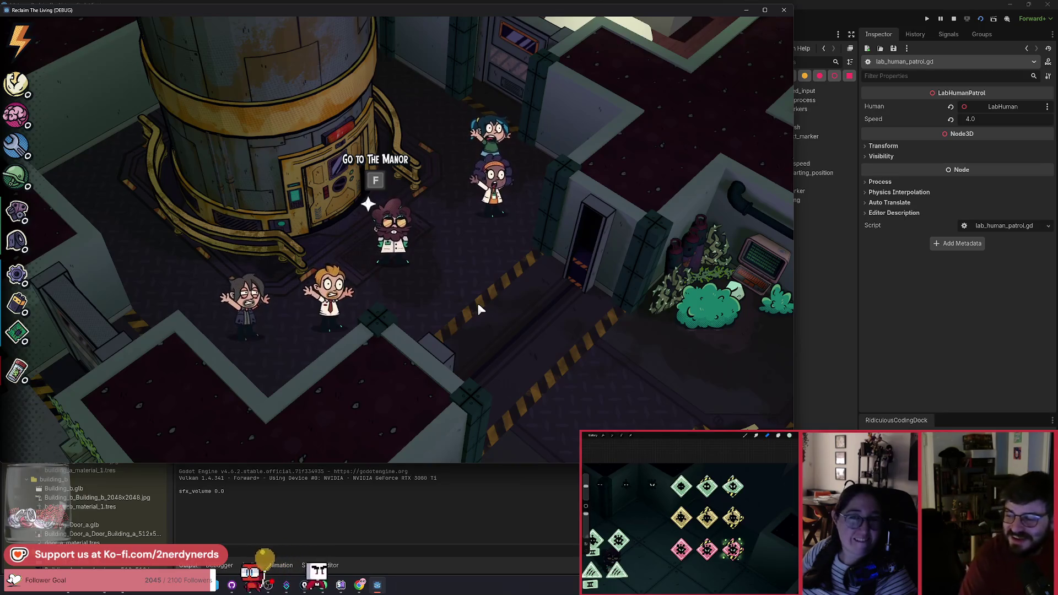
key("f")
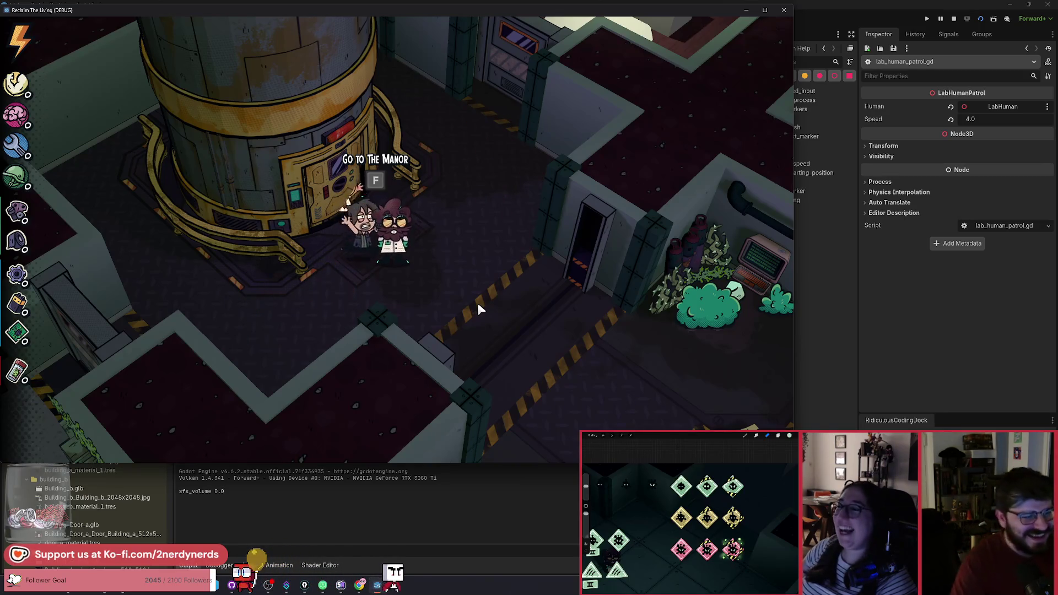
key("w")
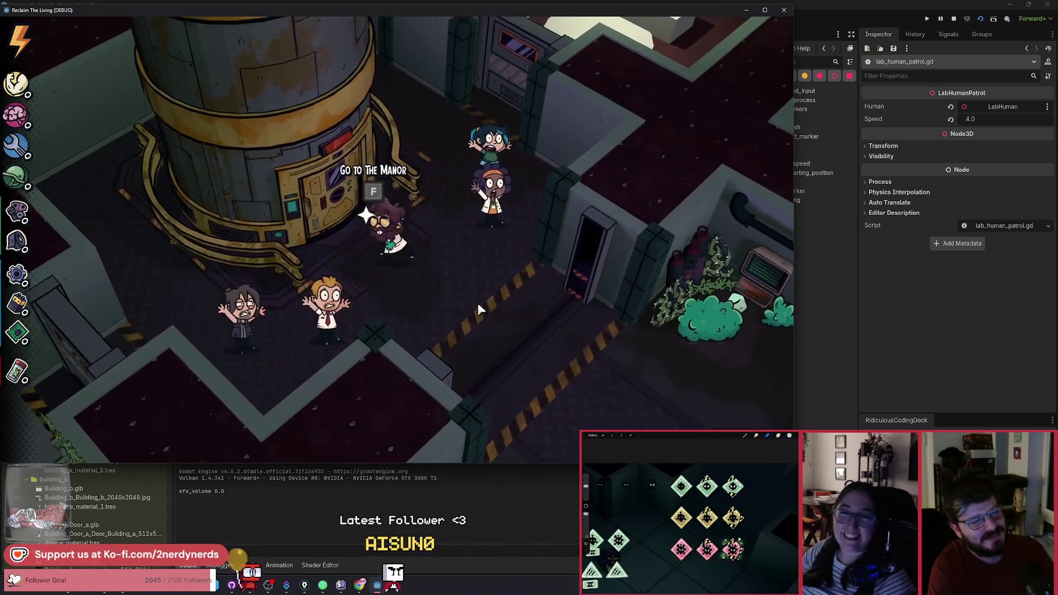
key("f")
key("s")
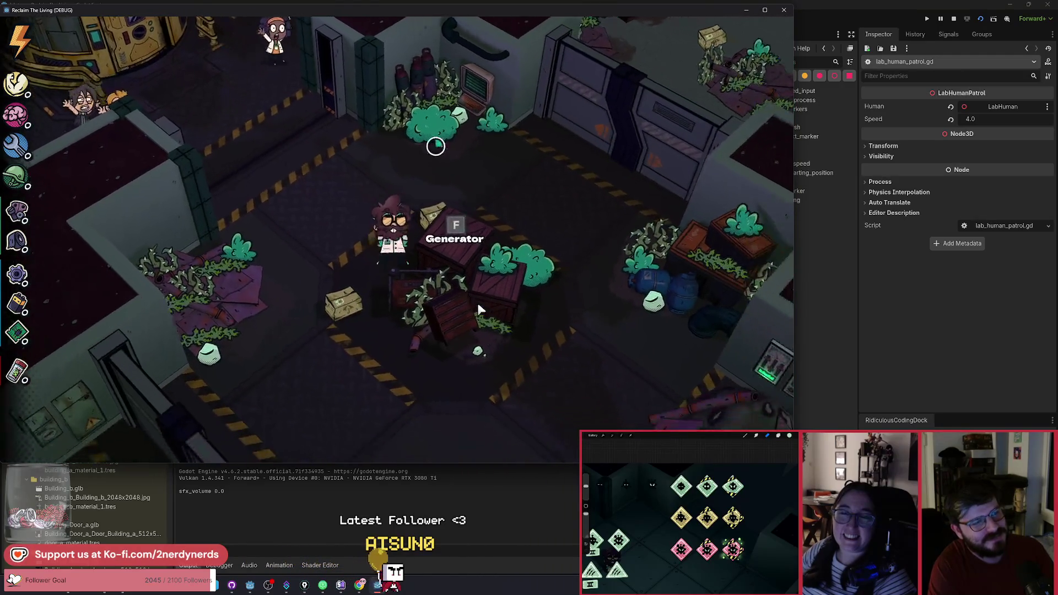
key("w")
key("w")
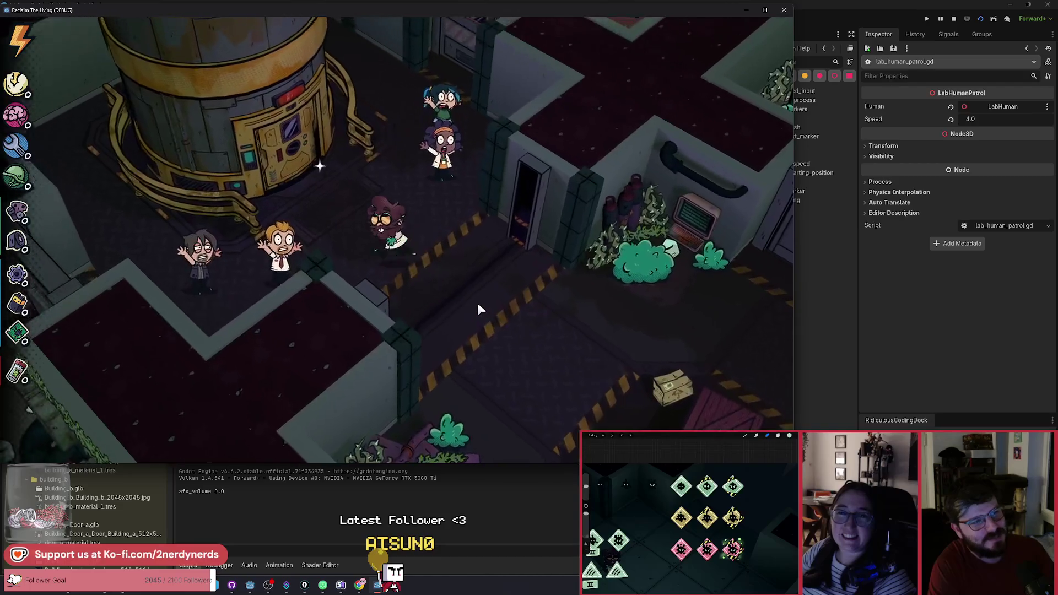
key("f")
- Walk the character back and forth between the Generator crates and the tower
key("s")
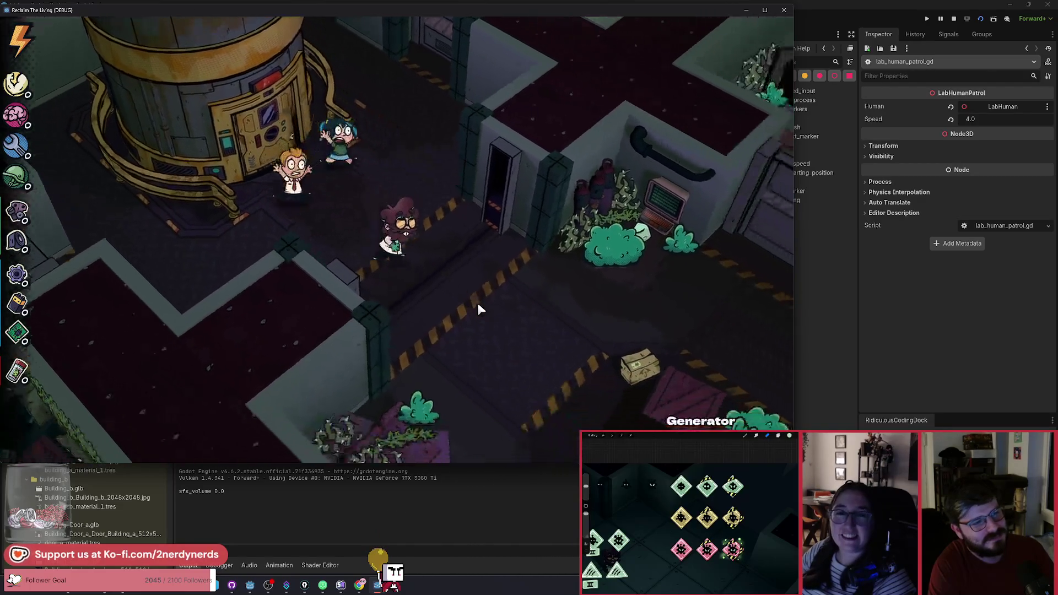
key("w")
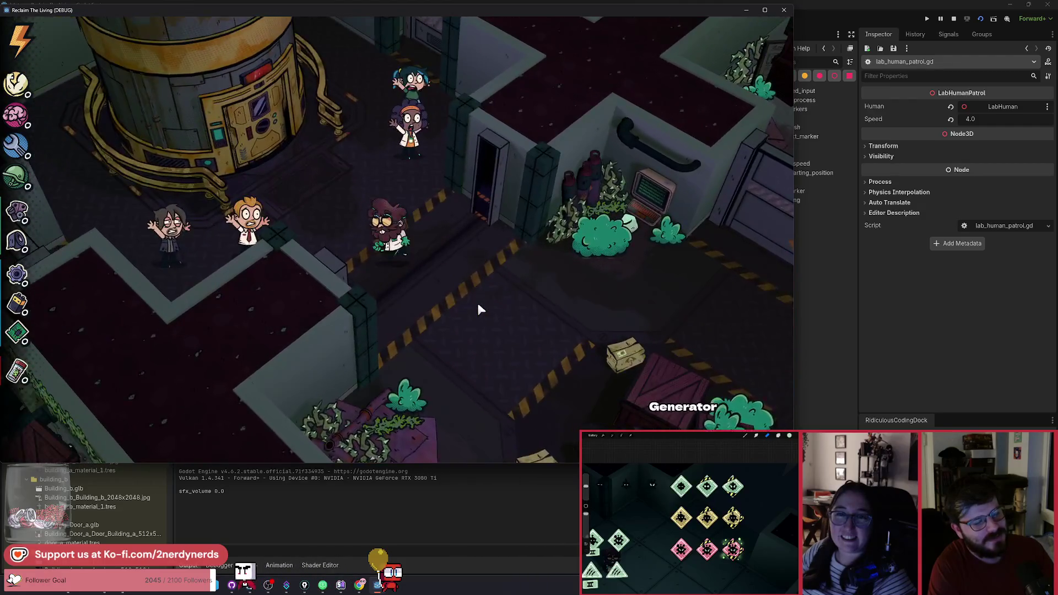
key("w")
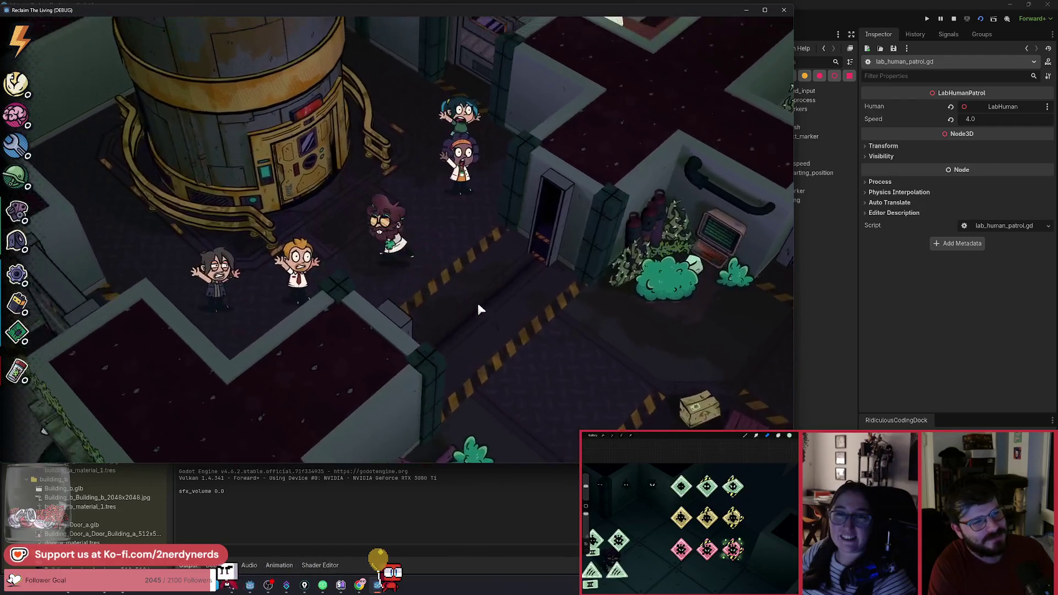
key("s")
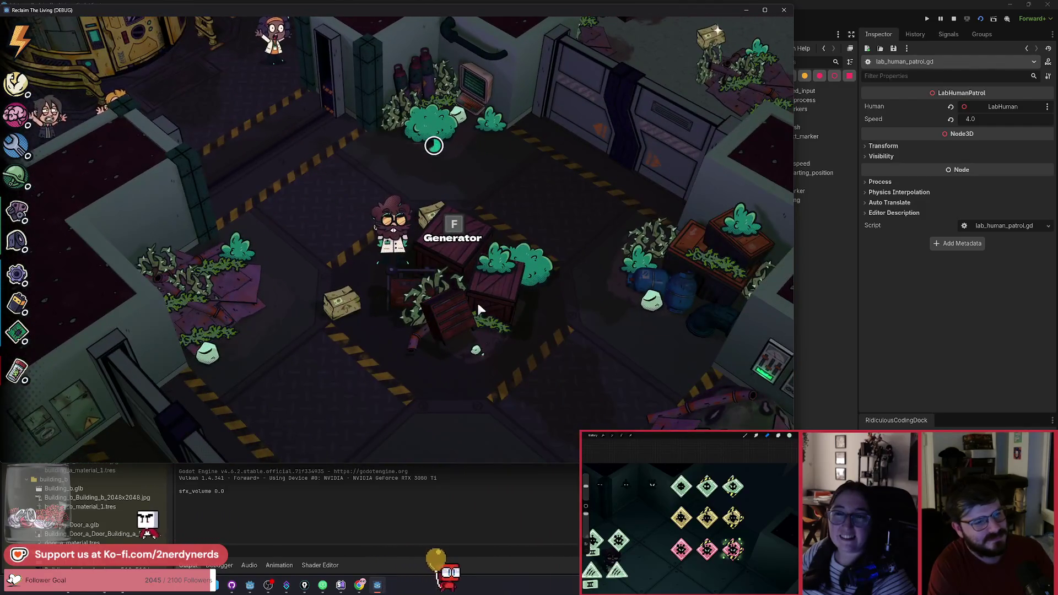
key("w")
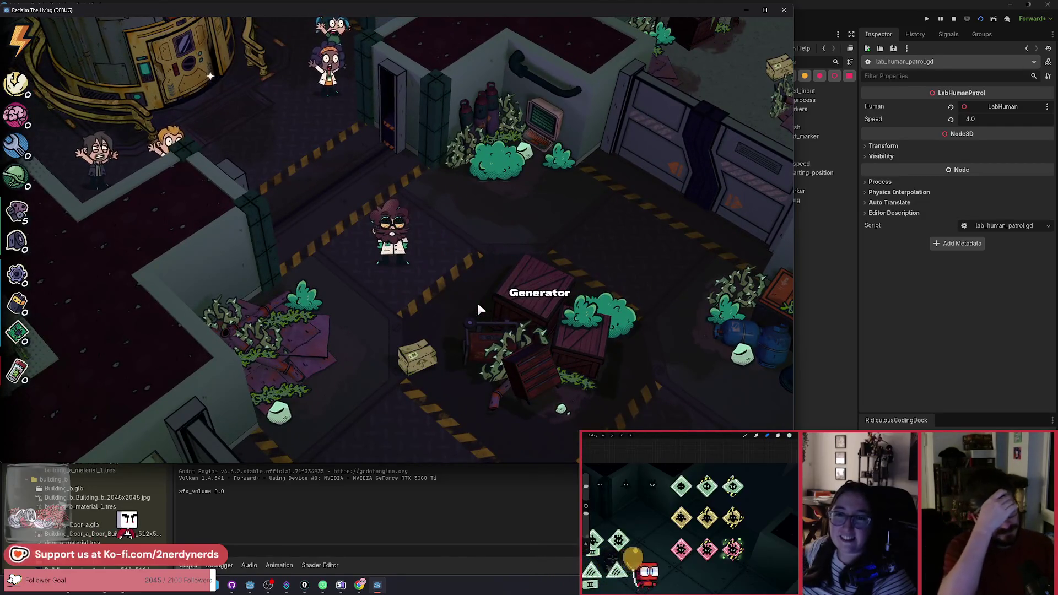
key("w")
key("w")
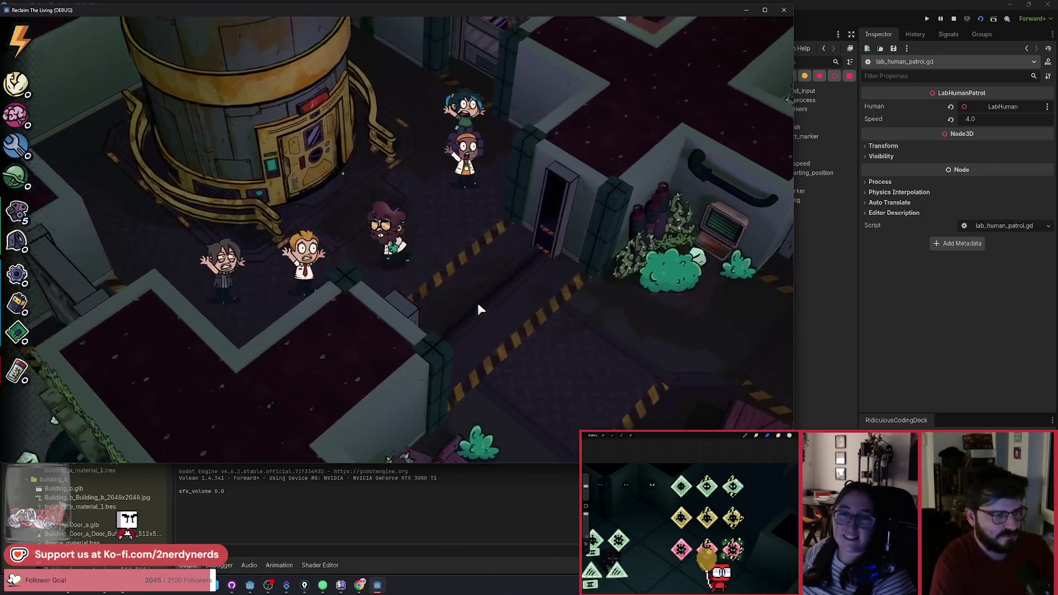
key("s")
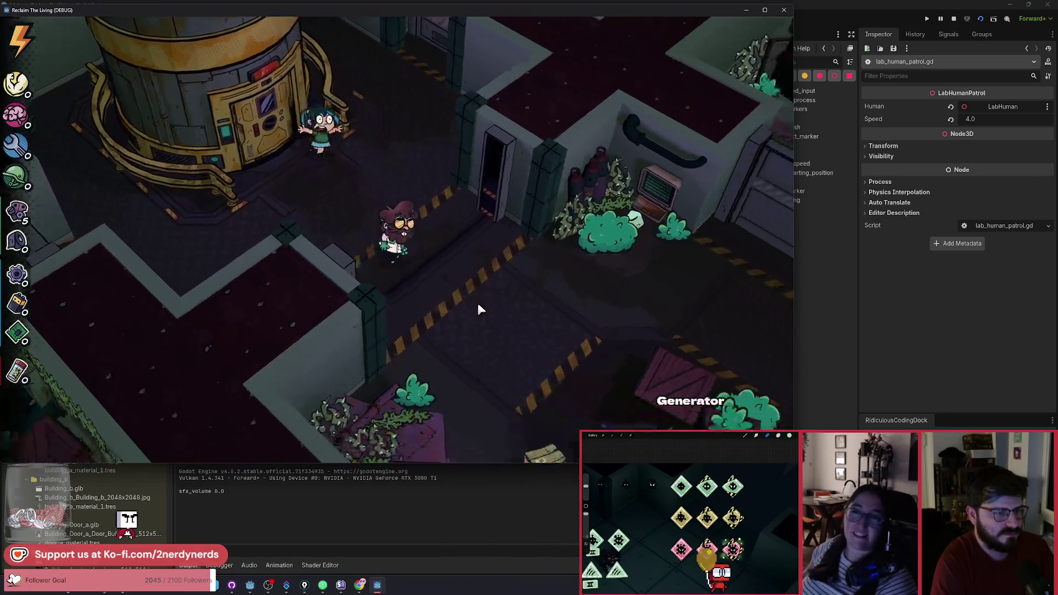
key("w")
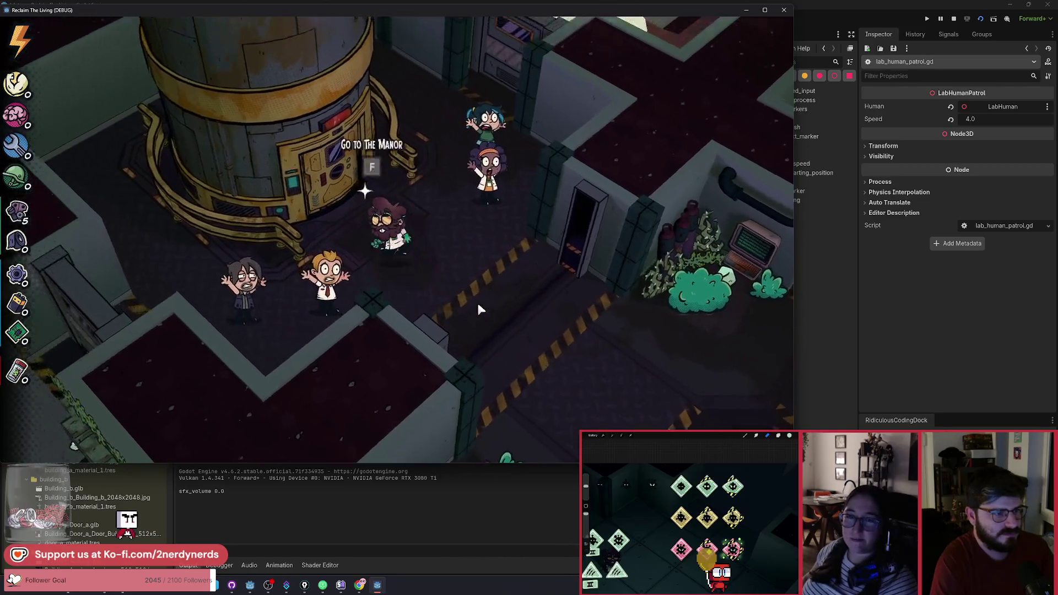
- Reopen the Power Generator choices beside the Generator and build the Portable Generator
key("s")
key("s")
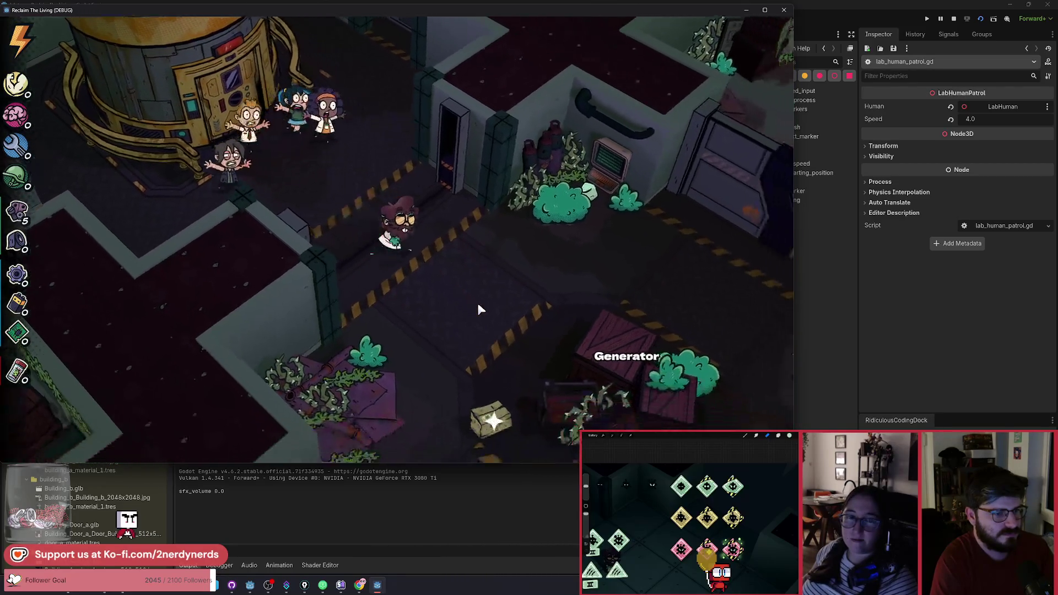
key("f")
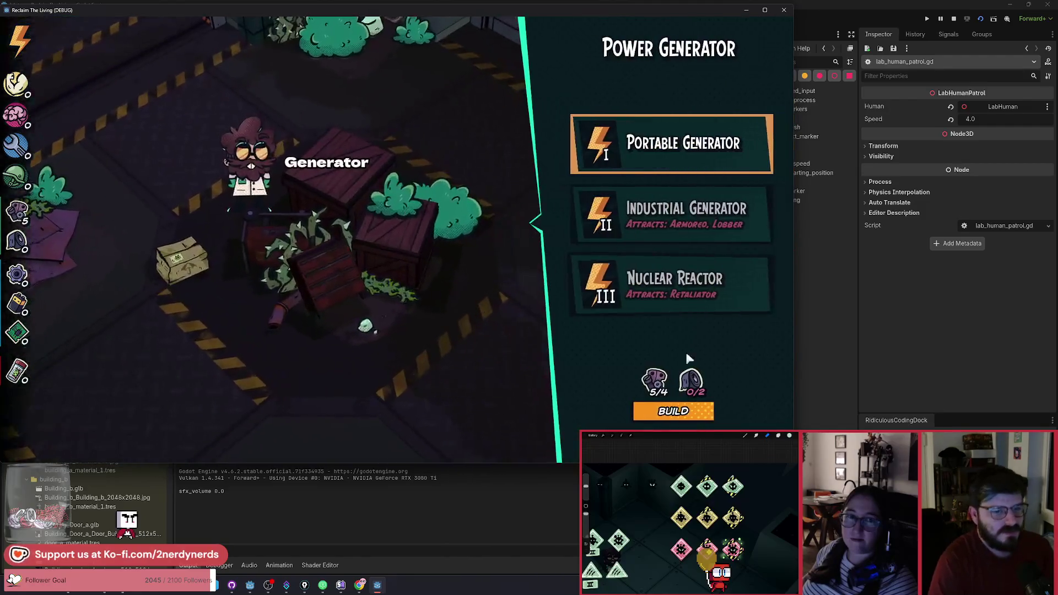
key("Escape")
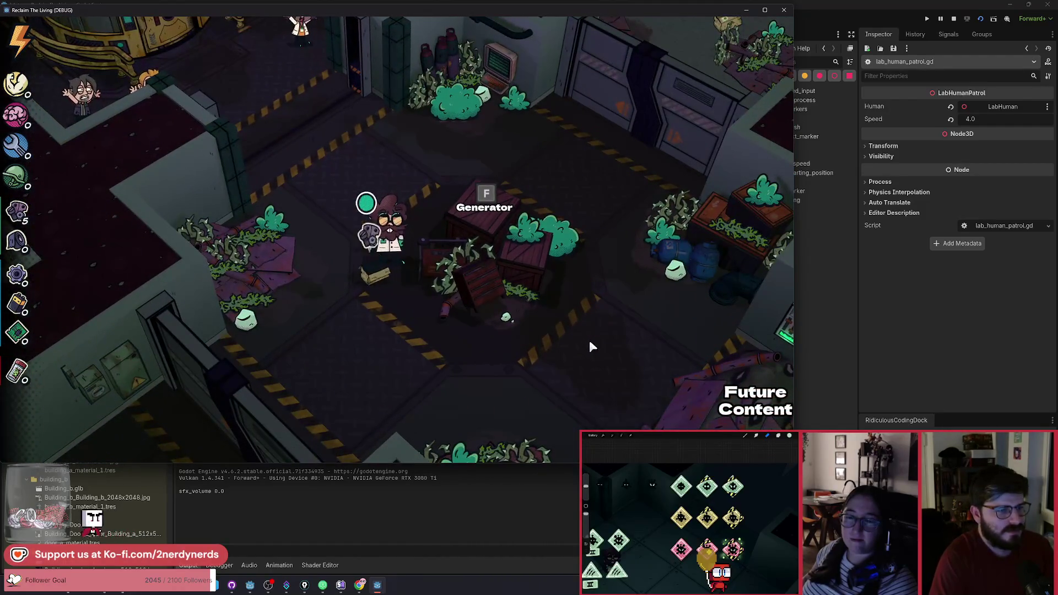
key("d")
key("f")
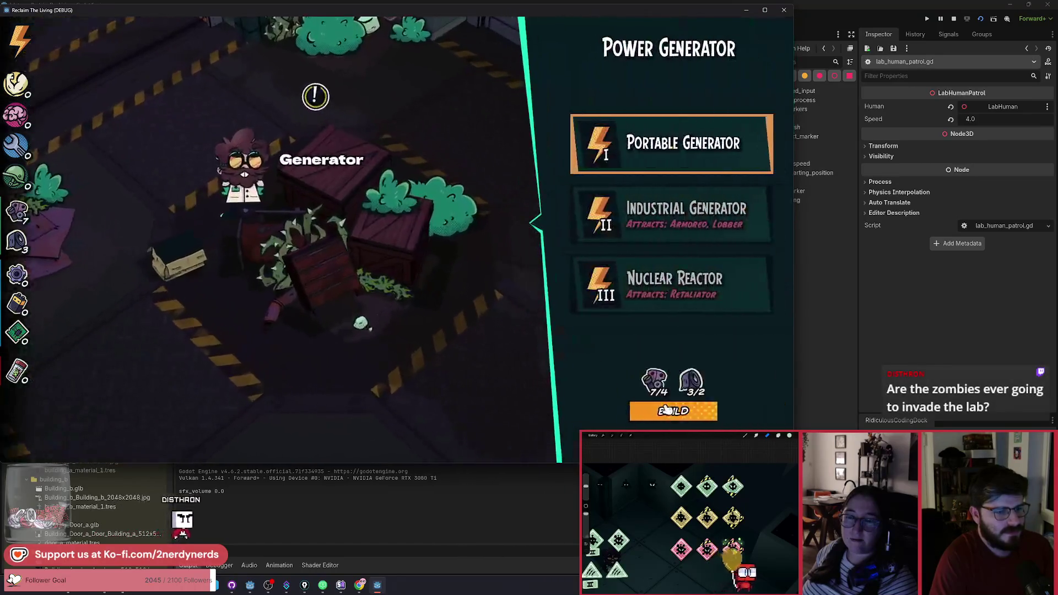
key("space")
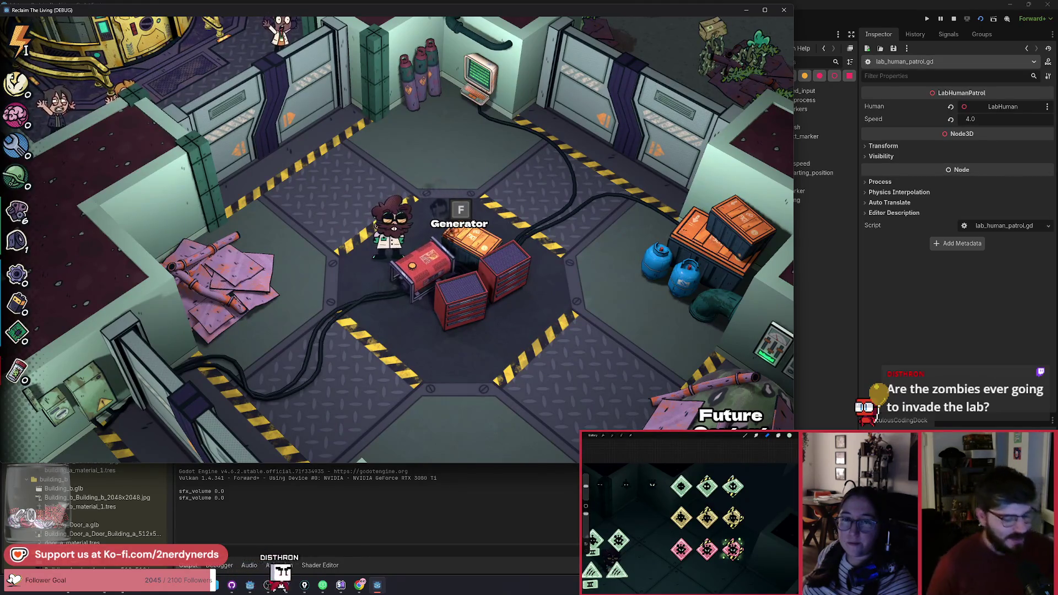
- Walk toward the Tech Room, then switch back to the editor's lab_human_patrol.gd script
key("s")
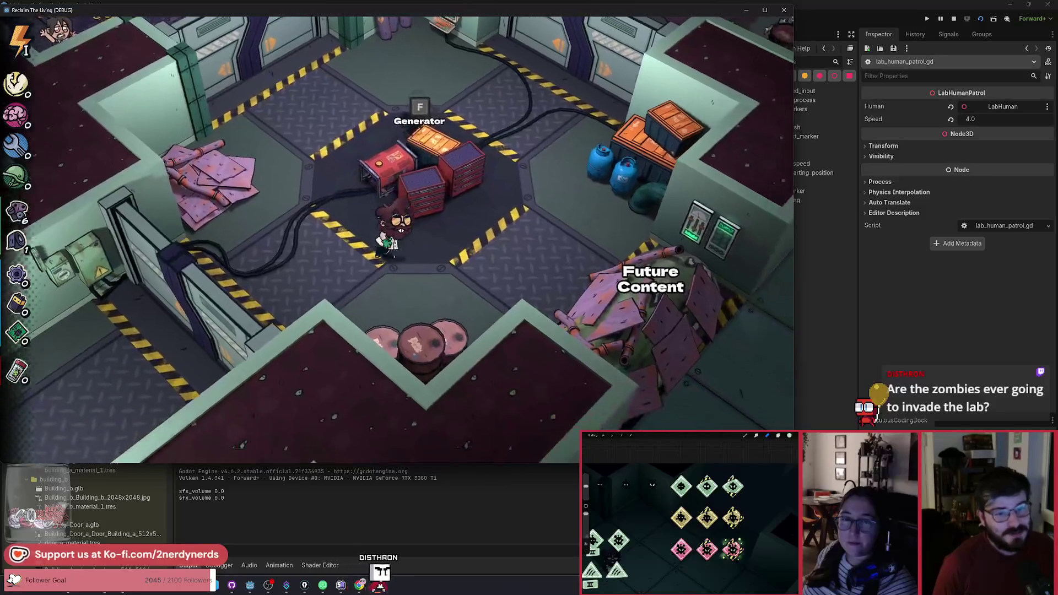
key("d")
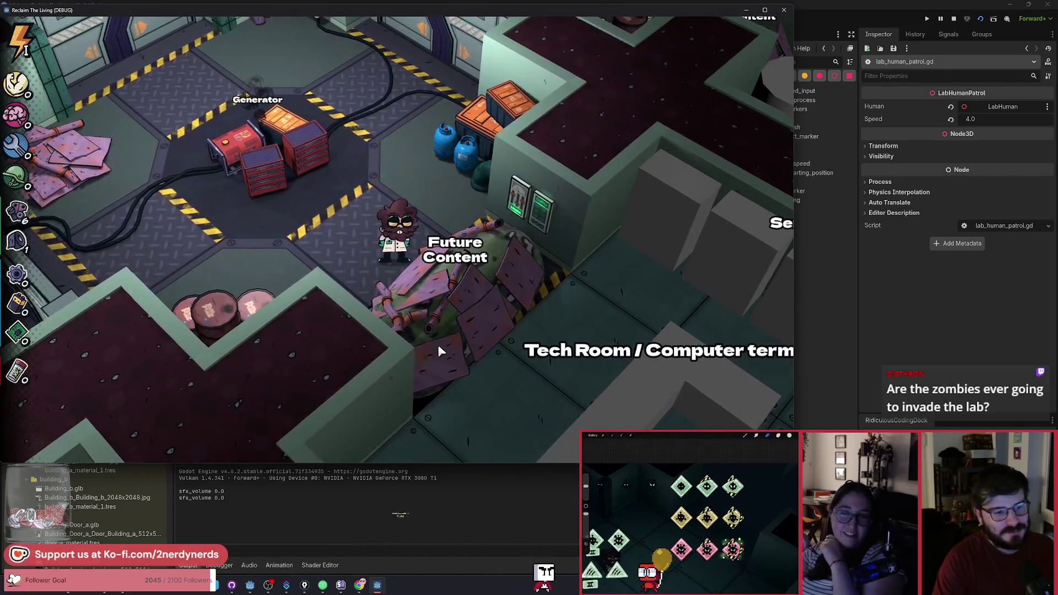
key("alt+Tab")
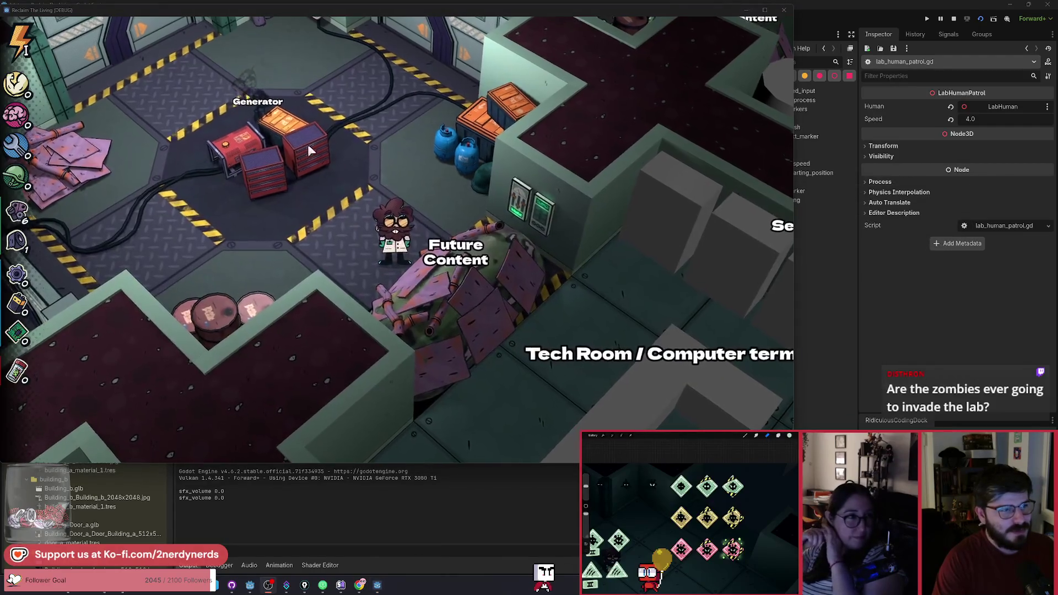
key("alt+Tab")
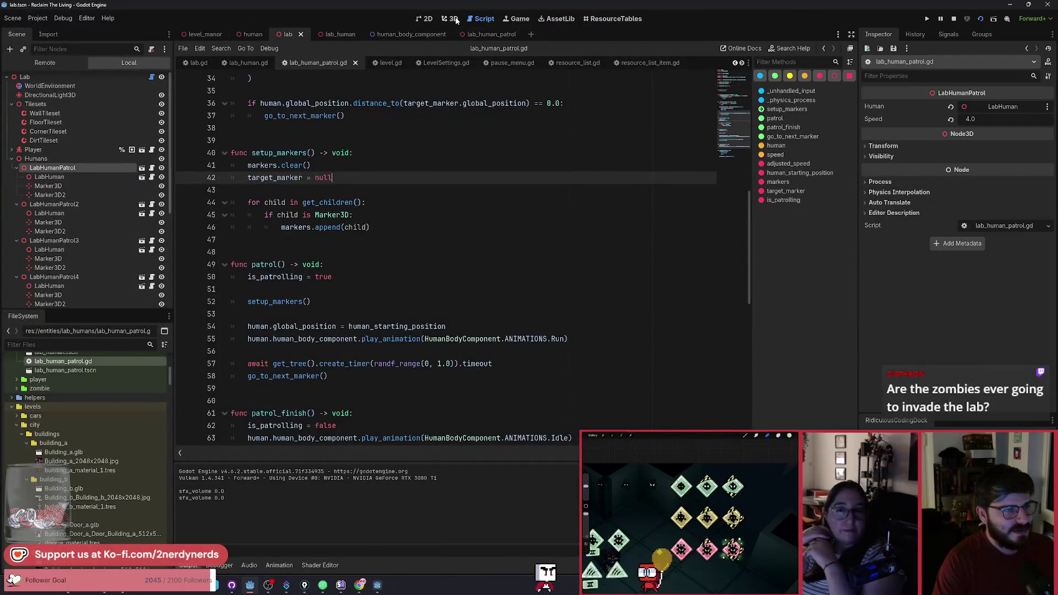
- Switch to the 3D view of lab.tscn, survey the labelled rooms, and deselect LabHumanPatrol
left_click(453, 19)
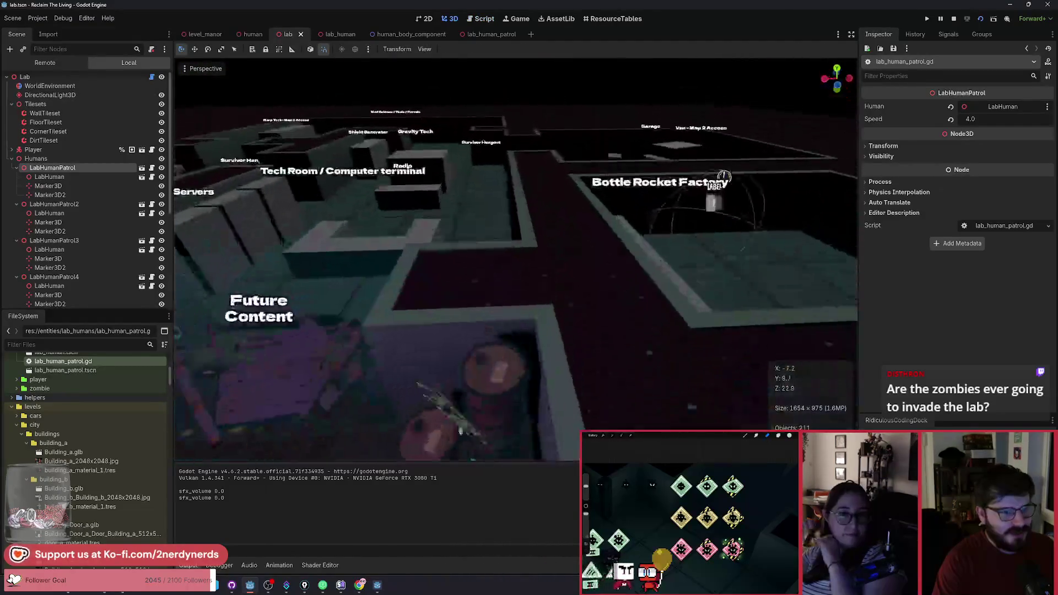
scroll(524, 165, "down", 6)
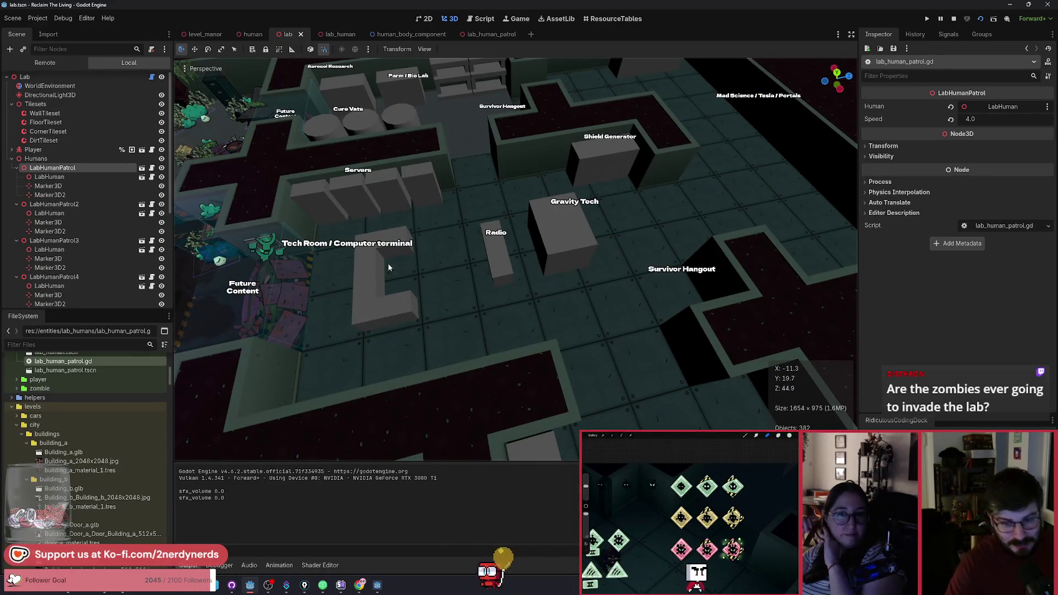
scroll(388, 267, "up", 4)
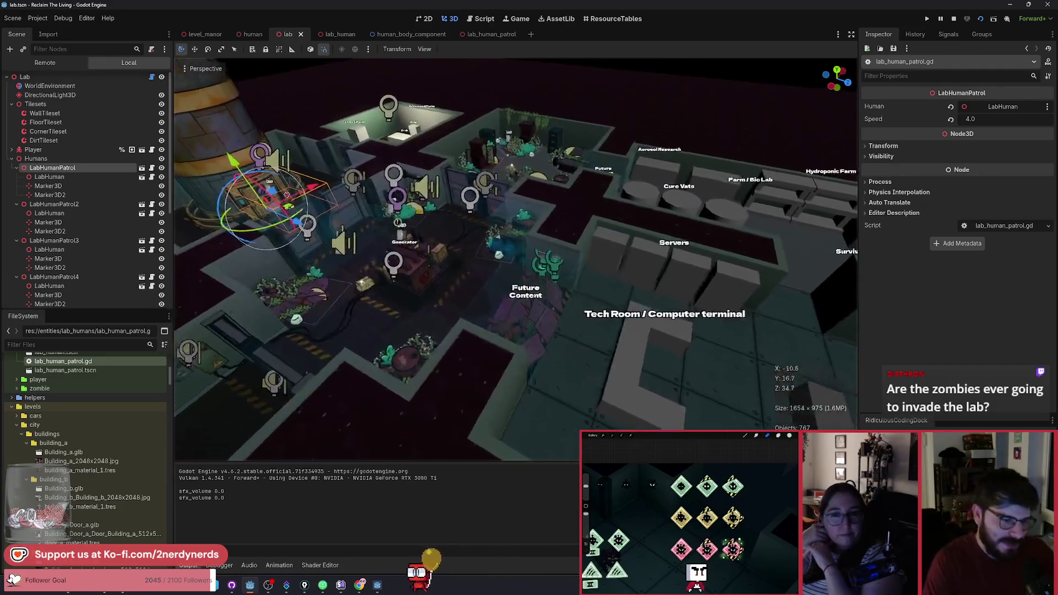
scroll(516, 259, "up", 3)
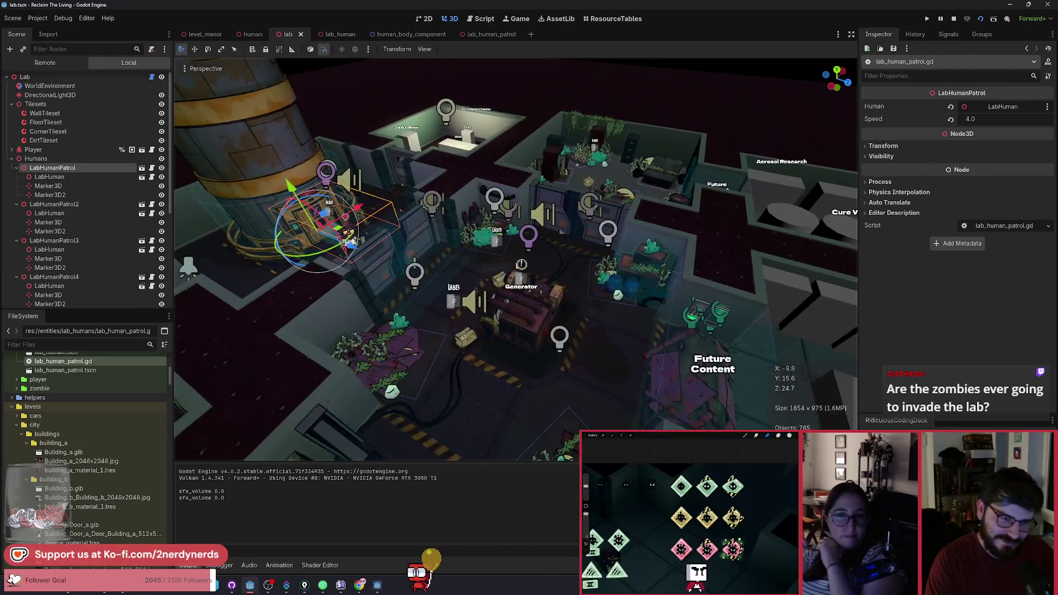
scroll(428, 258, "down", 3)
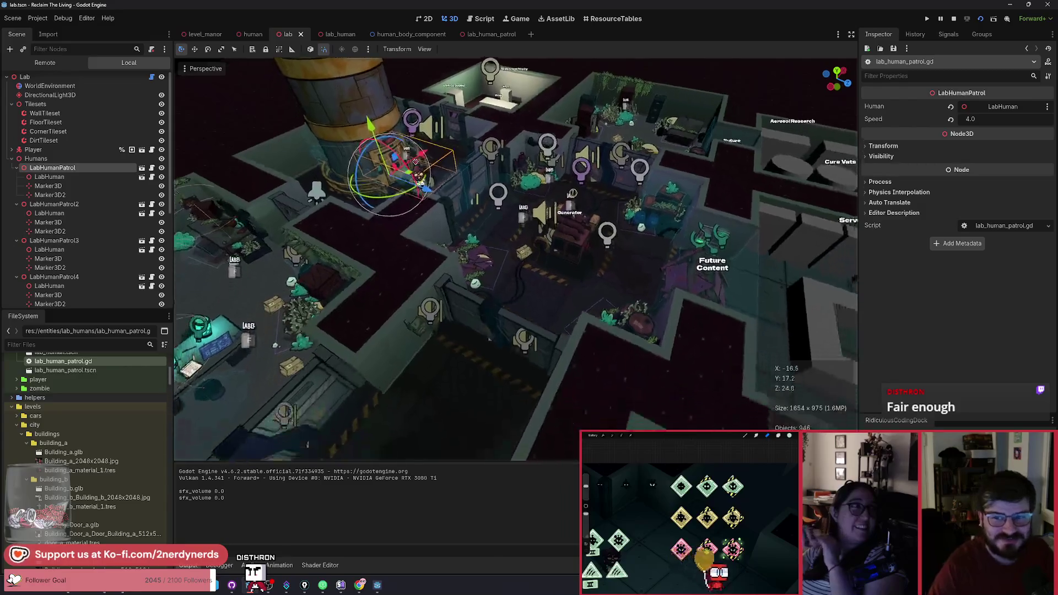
scroll(518, 329, "down", 3)
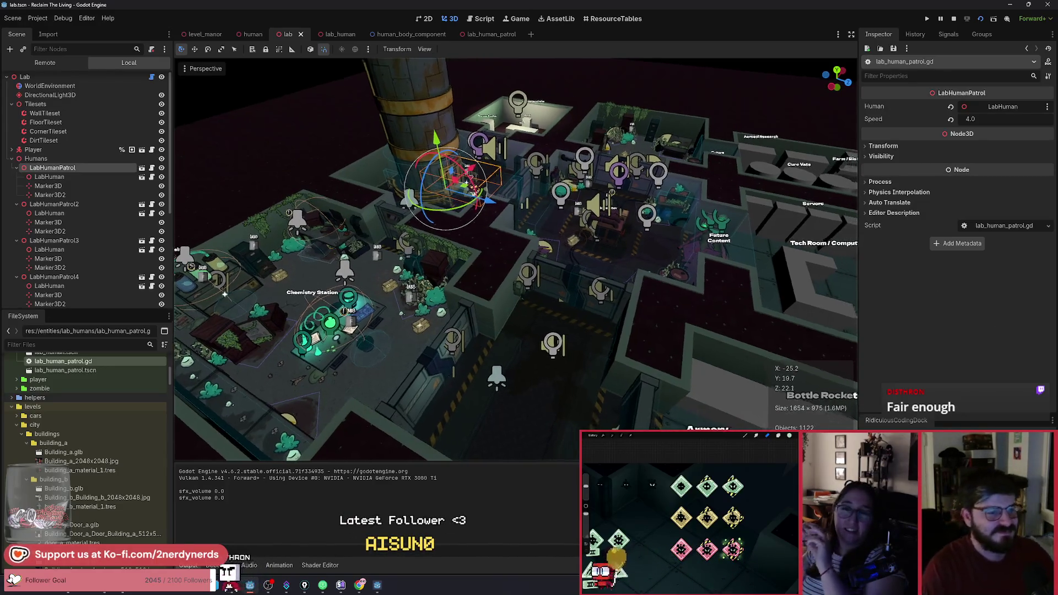
left_click(259, 249)
scroll(672, 305, "up", 2)
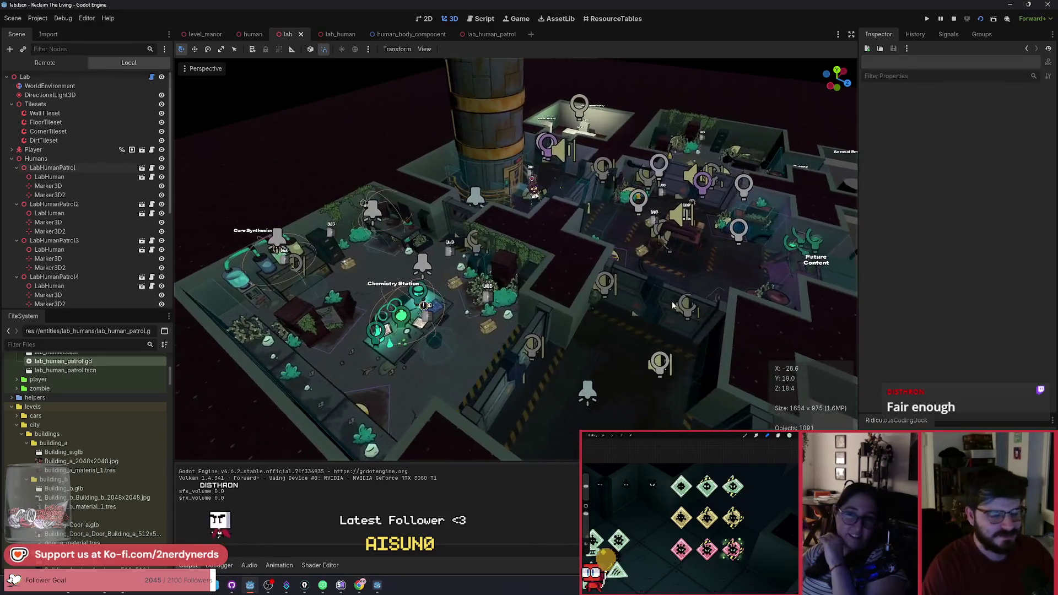